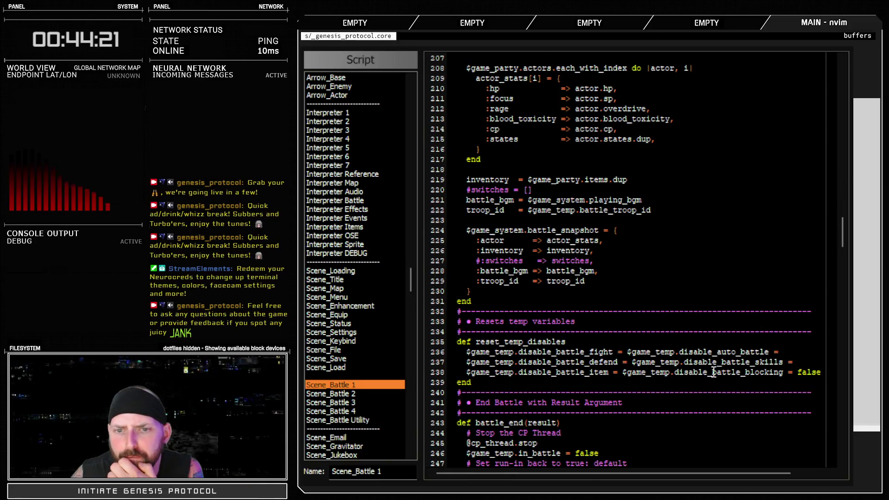
- Scroll through the open script in the Script Editor to review its code
scroll(714, 372, up, 4)
scroll(713, 372, down, 14)
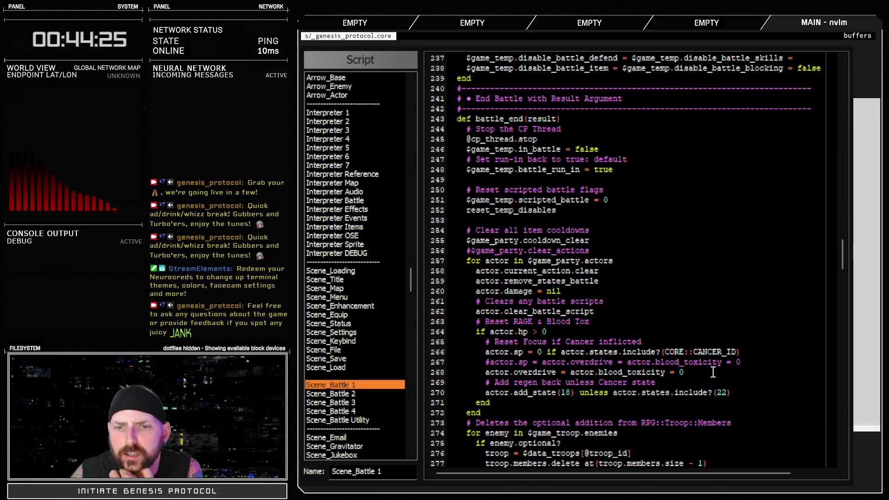
scroll(714, 372, down, 16)
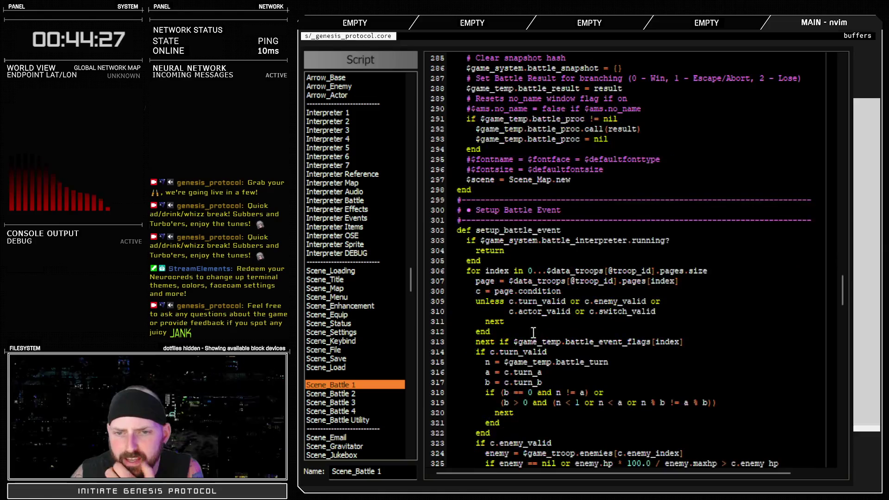
scroll(533, 332, down, 12)
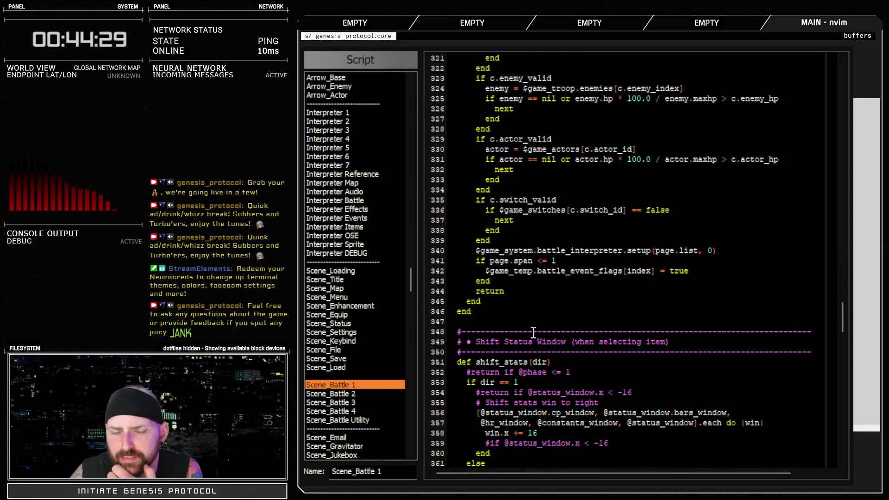
scroll(533, 333, down, 12)
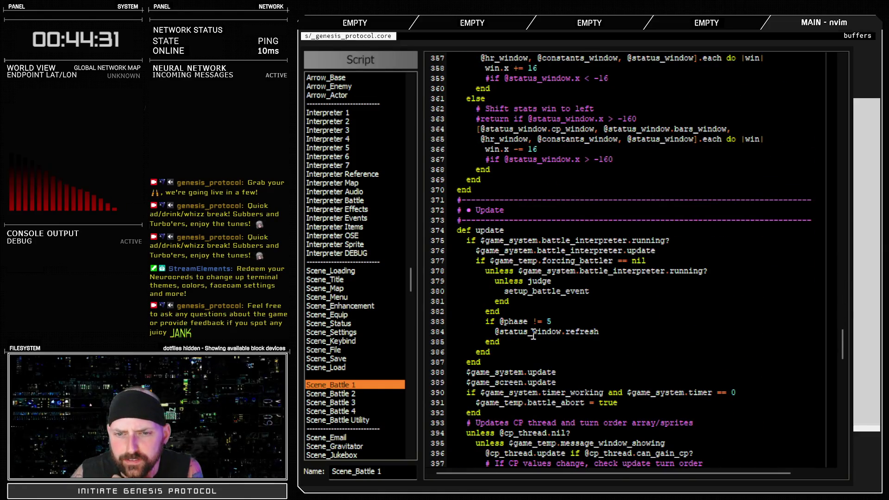
scroll(533, 334, down, 20)
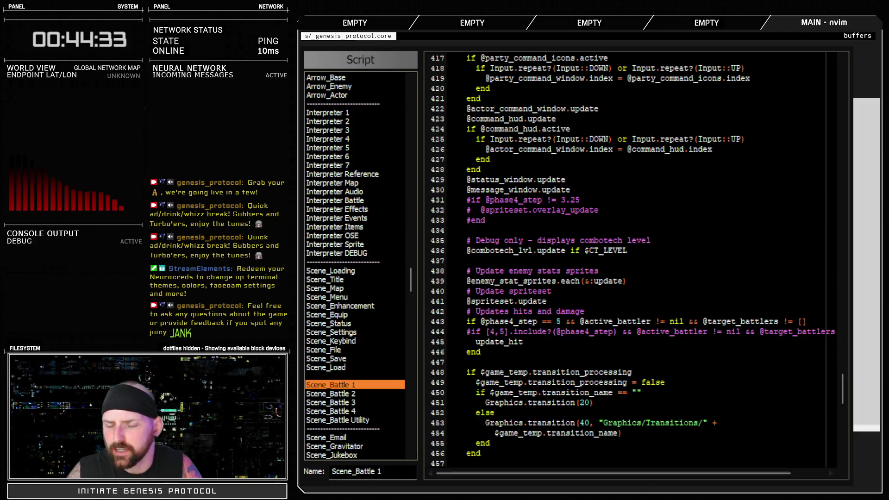
- Inspect the setup_ose_battle script call in common event 006: OSE Battle, then cancel the Database
key(alt+Tab)
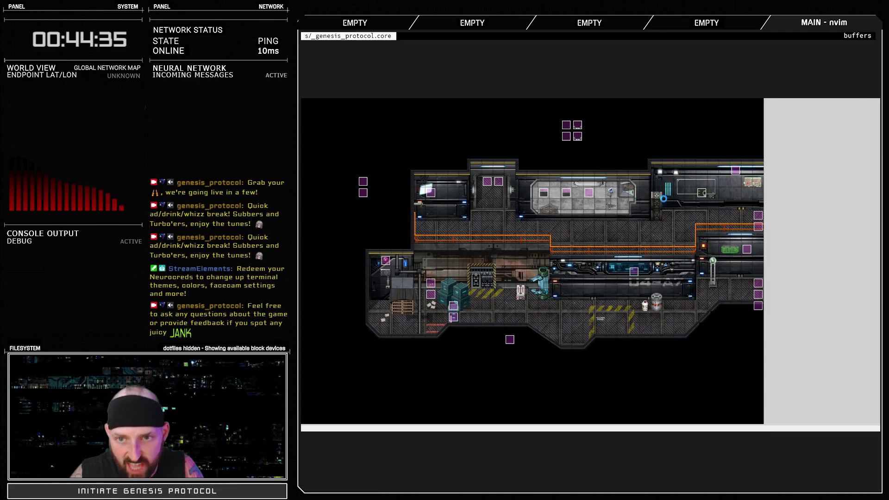
key(F9)
click(656, 92)
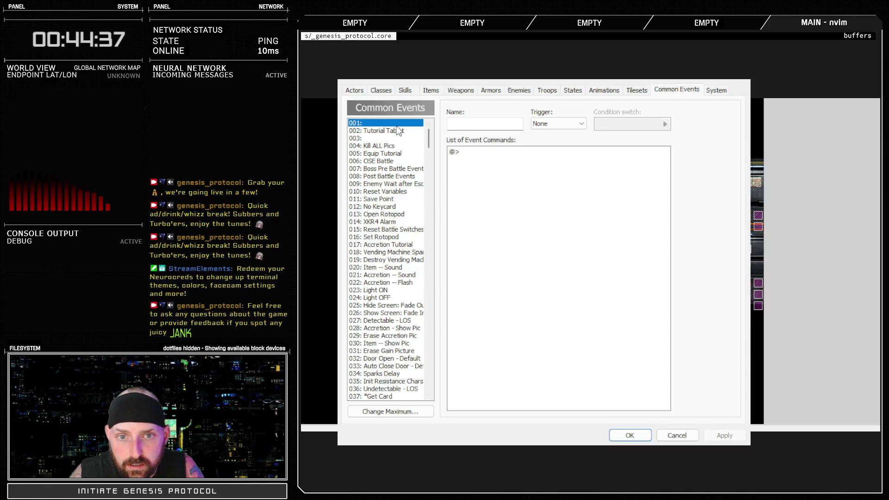
click(382, 162)
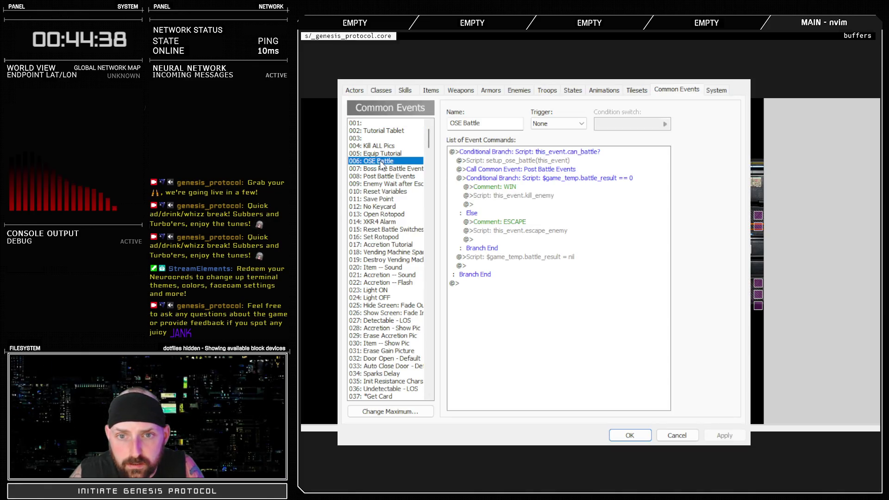
click(541, 161)
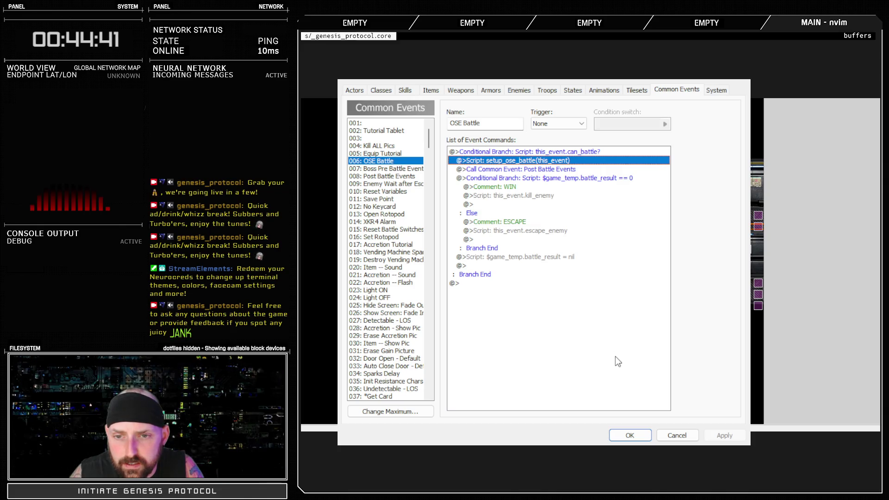
click(677, 436)
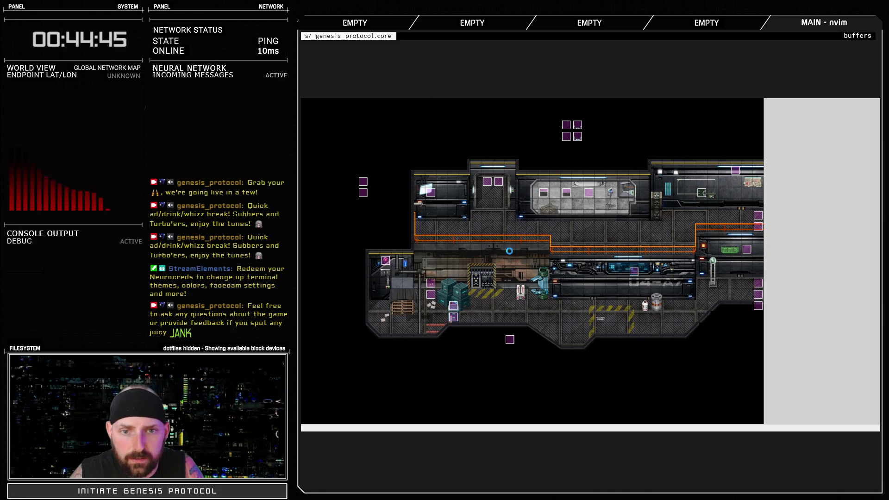
key(F11)
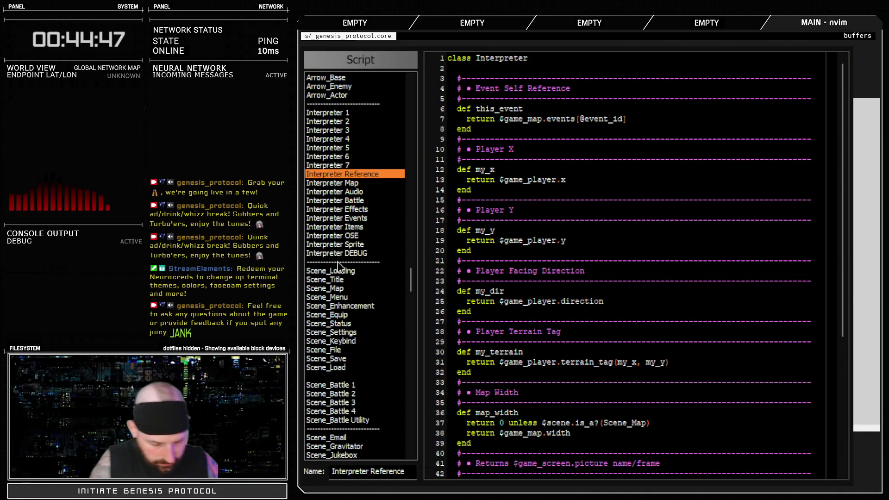
- Search all scripts for 'setup_ose_' and jump to the Interpreter OSE result
key(ctrl+f)
text(setup_ose_bat)
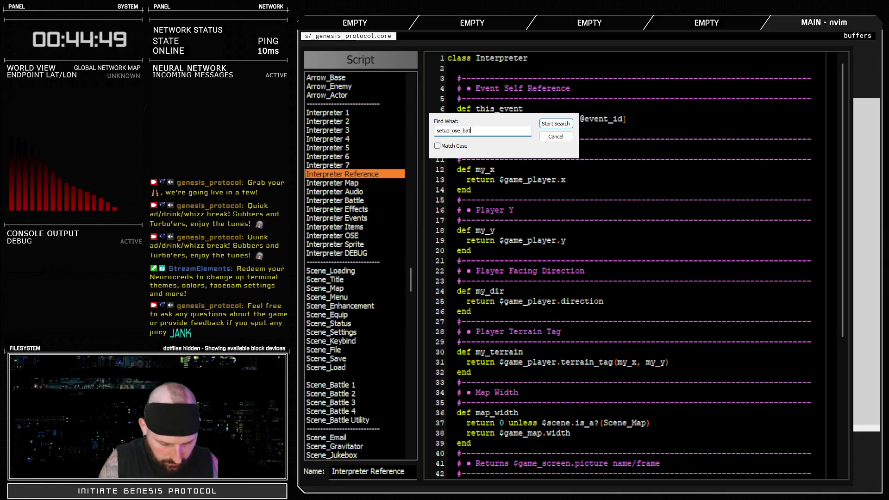
key(Return)
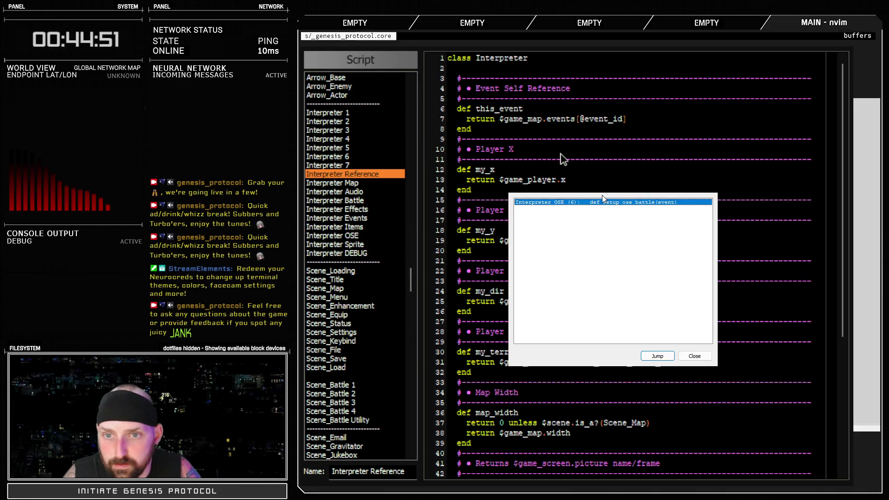
double_click(607, 203)
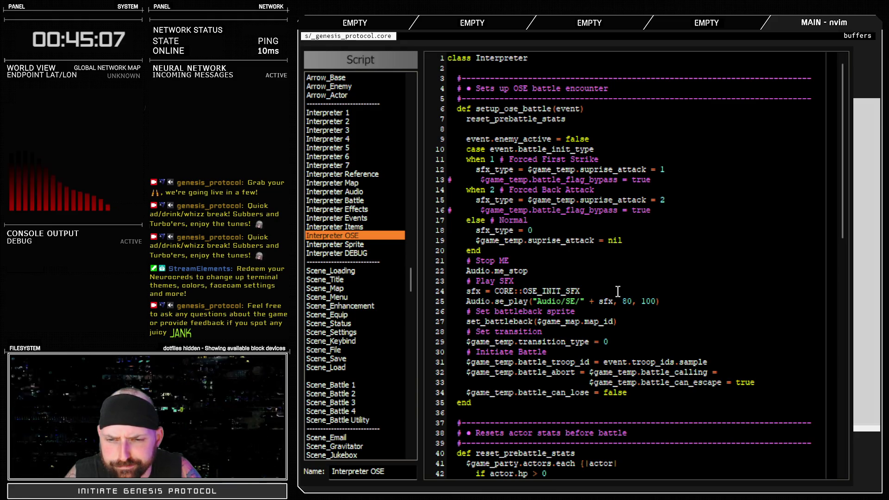
scroll(617, 291, down, 8)
- Delete the actor.sp line so only actor.overdrive = 0 resets under the hp > 0 check
click(612, 233)
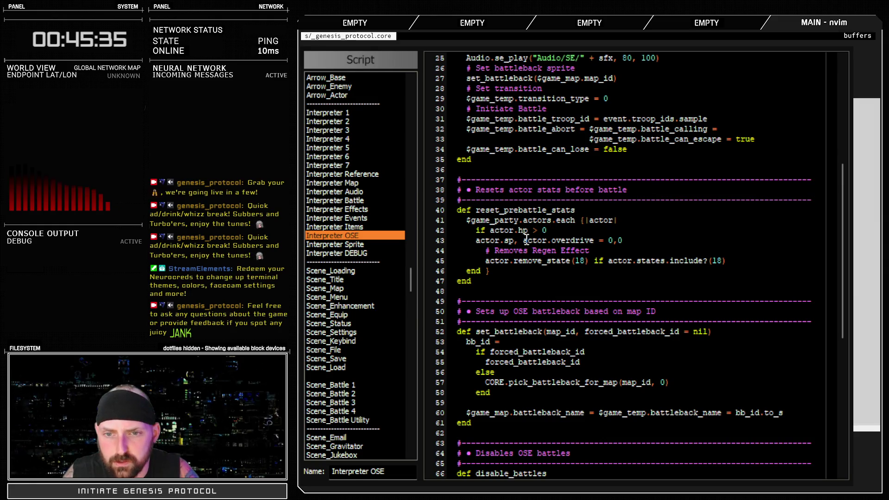
click(519, 240)
key(Return)
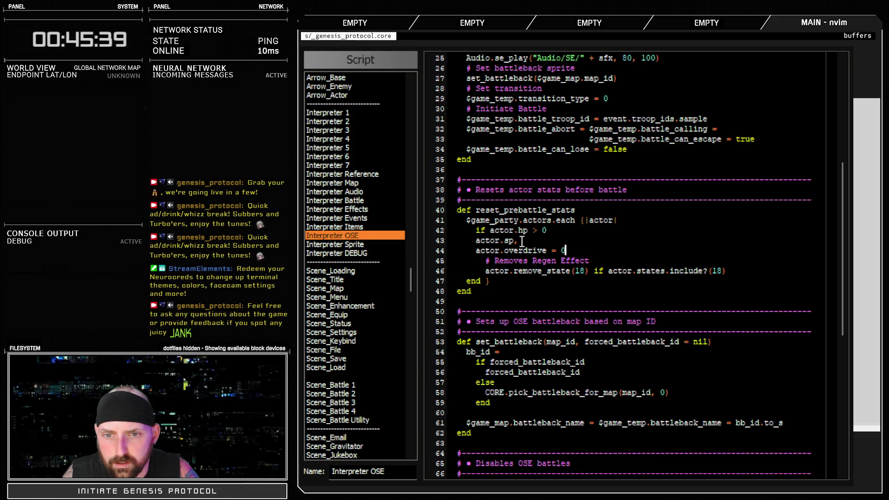
drag(522, 241, 459, 243)
key(BackSpace)
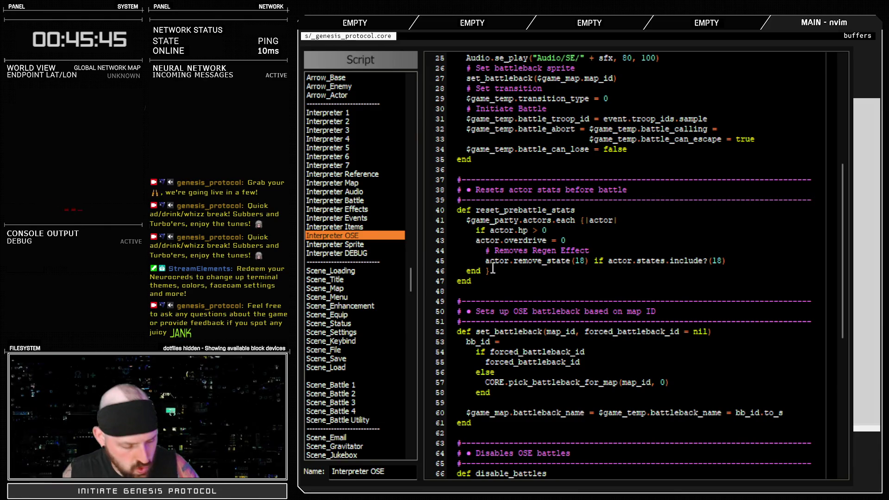
key(Tab)
click(597, 246)
click(603, 249)
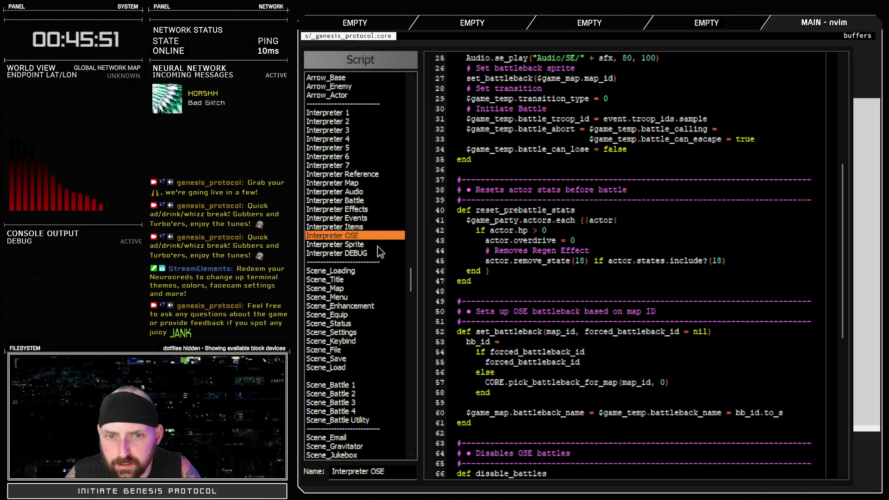
key(ctrl+f)
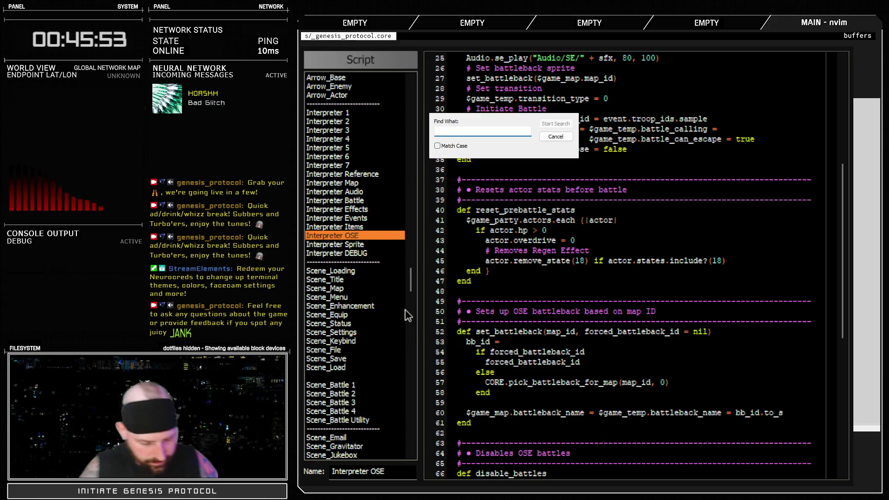
- Find 'add_state(18' in Scene_Battle 1, review the line 270 condition, and launch a playtest
text(add_state()
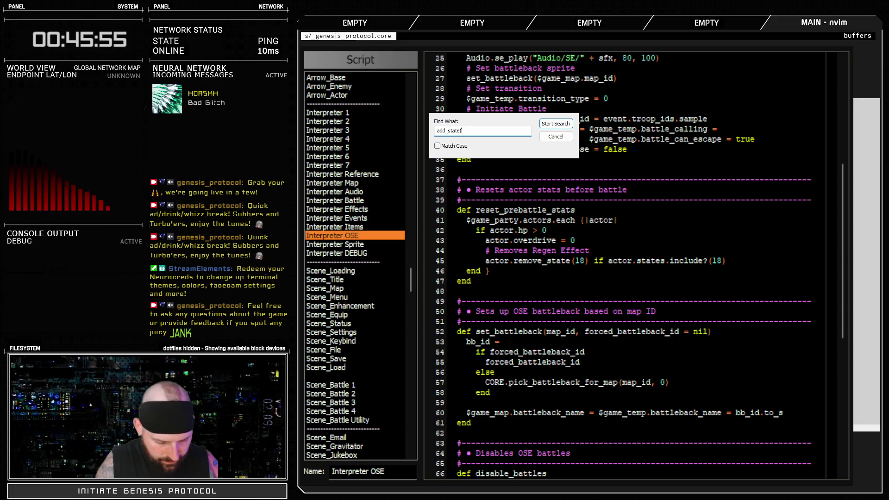
text(18)
key(Return)
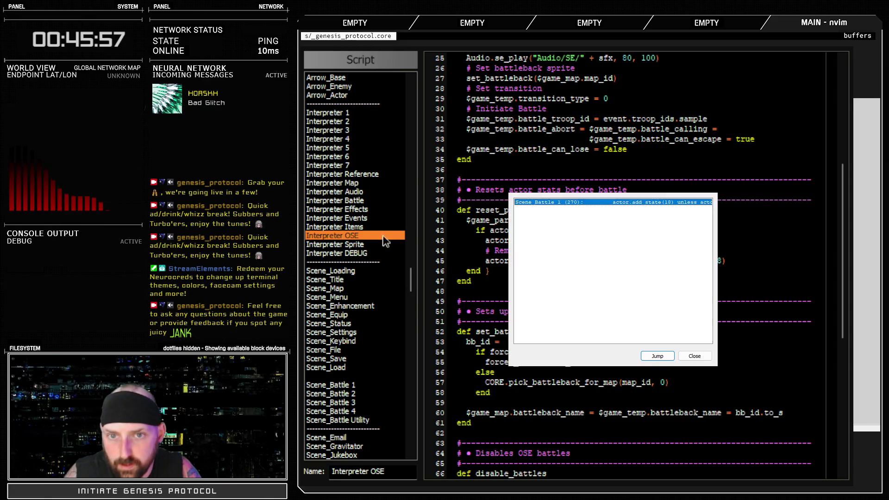
double_click(562, 204)
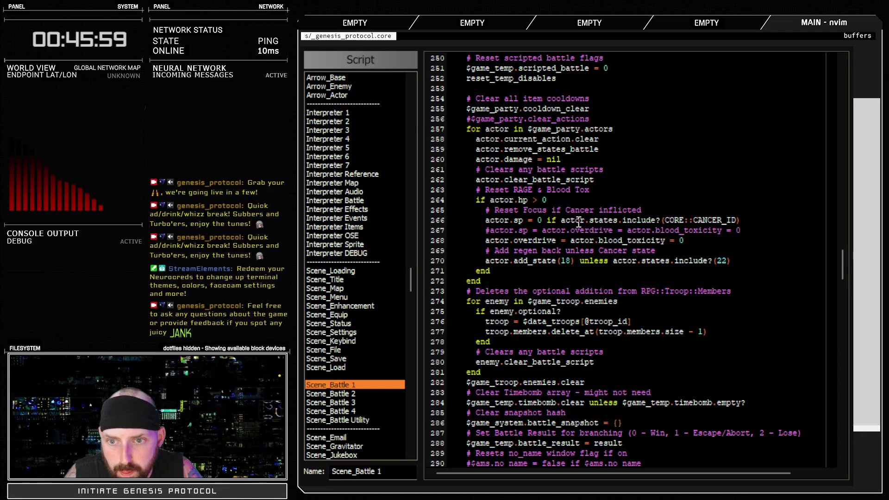
scroll(561, 210, up, 5)
scroll(564, 227, down, 5)
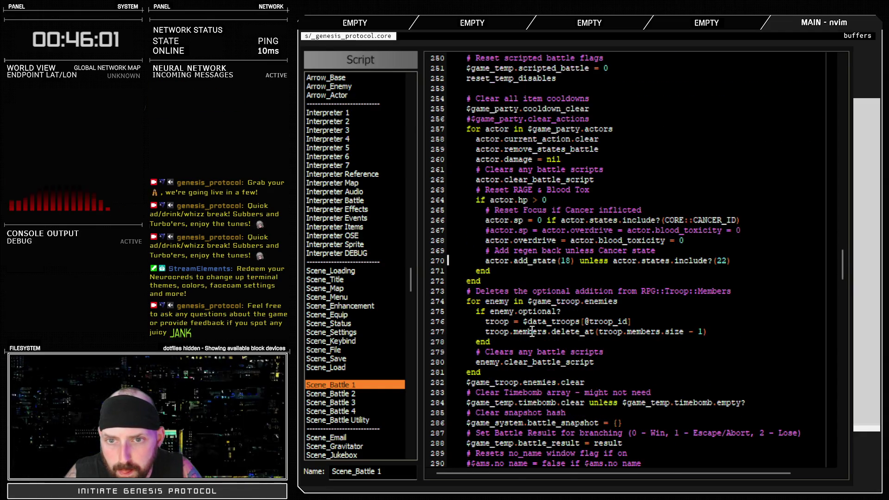
drag(542, 261, 736, 258)
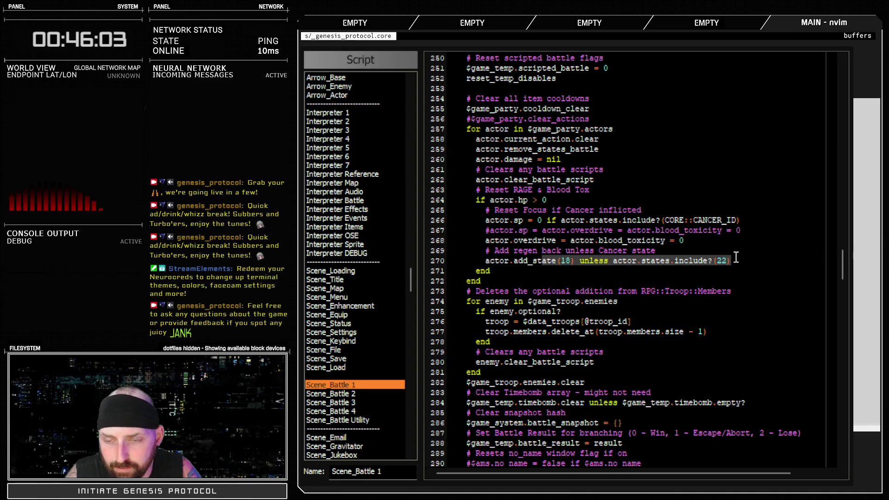
click(644, 324)
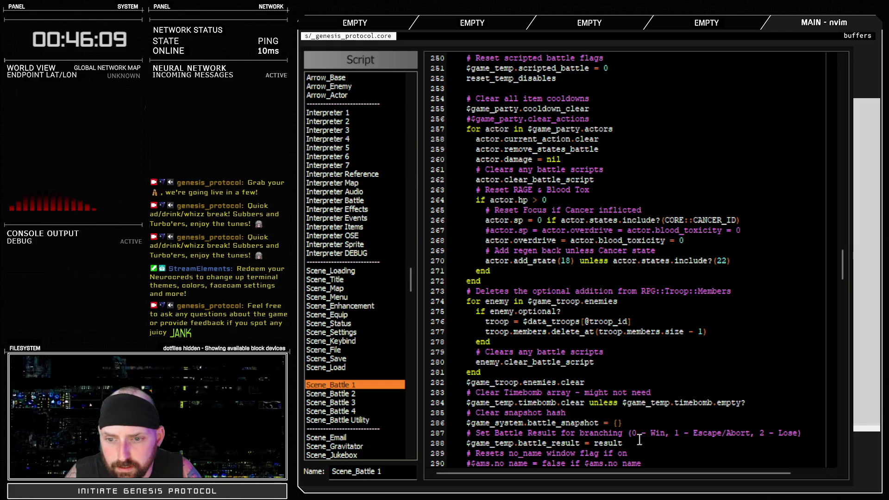
key(F12)
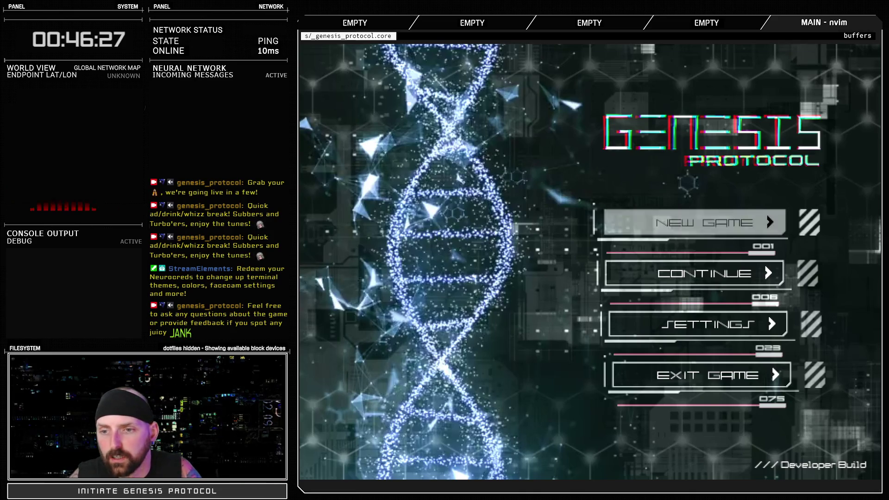
- Continue from the title screen and load save slot 5 at U4-A3
key(Down)
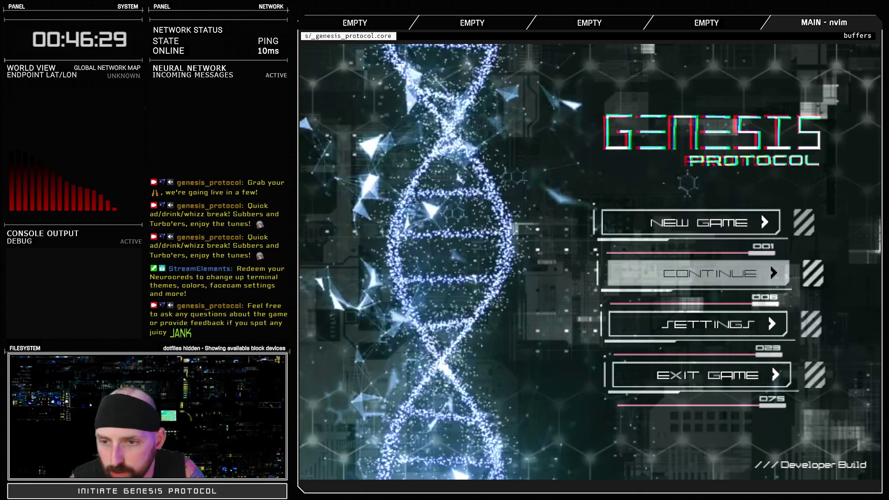
key(Return)
key(Down)
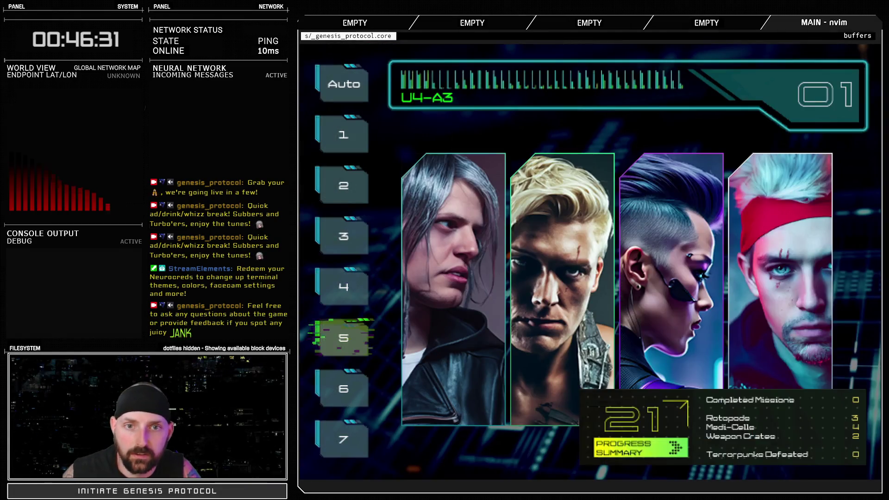
key(Return)
- Use an O-Tablet from Supplies on Inaxen to heal from Strained to Elevated
key(Left)
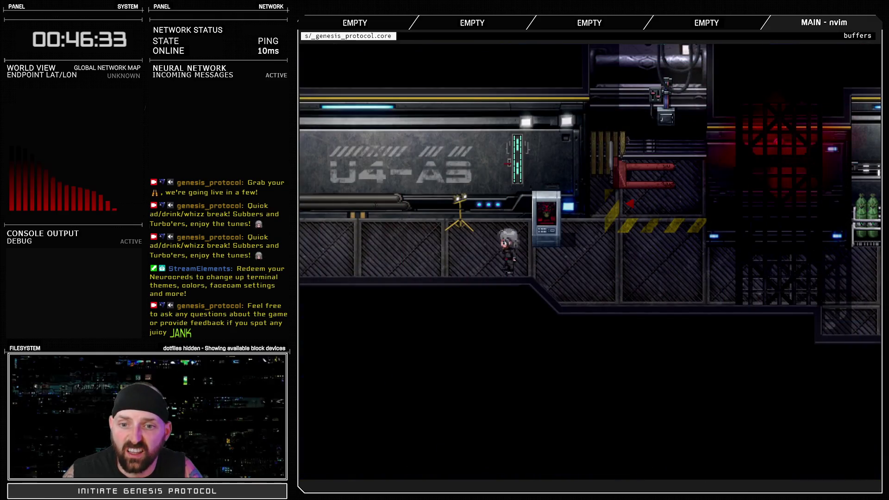
key(Escape)
key(Return)
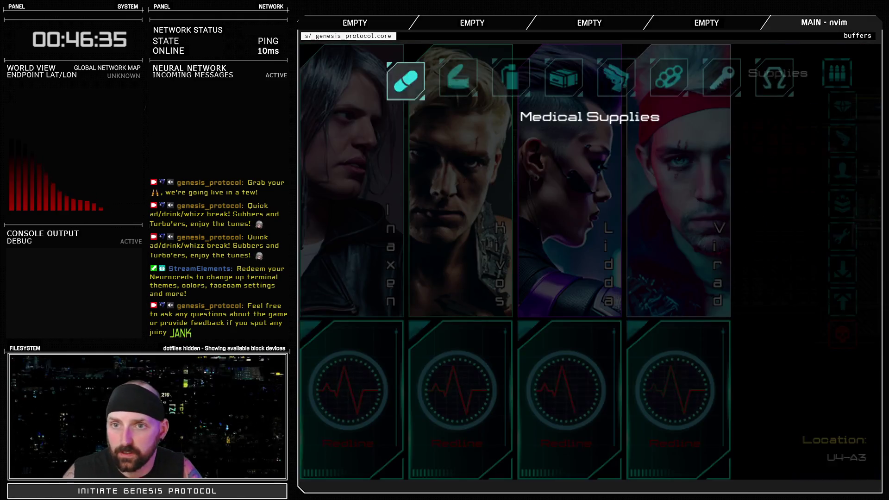
key(Return)
key(Right)
key(Right)
key(Right)
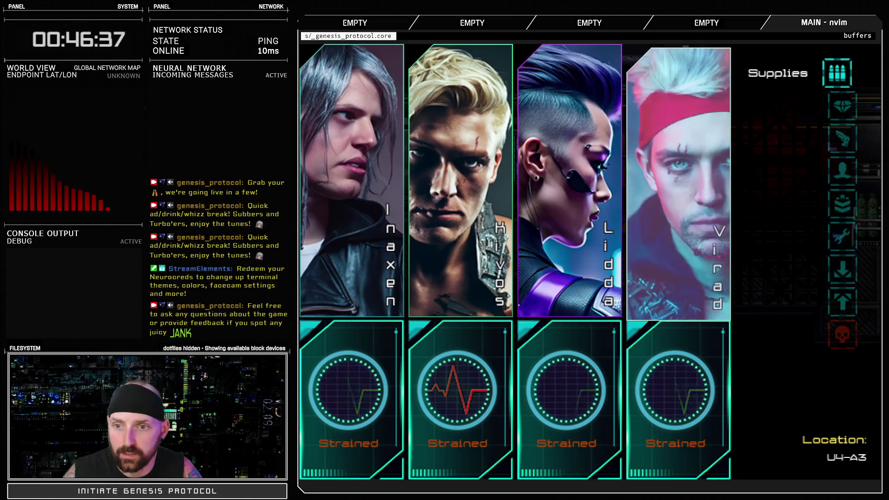
key(Left)
key(Left)
key(Return)
key(Escape)
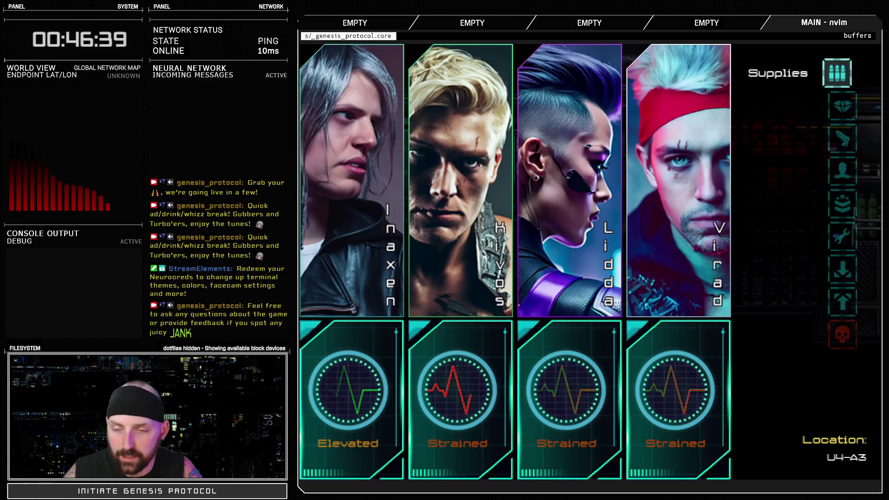
key(Escape)
- Walk through the station corridors and upper walkway until an enemy encounter begins
key(Left)
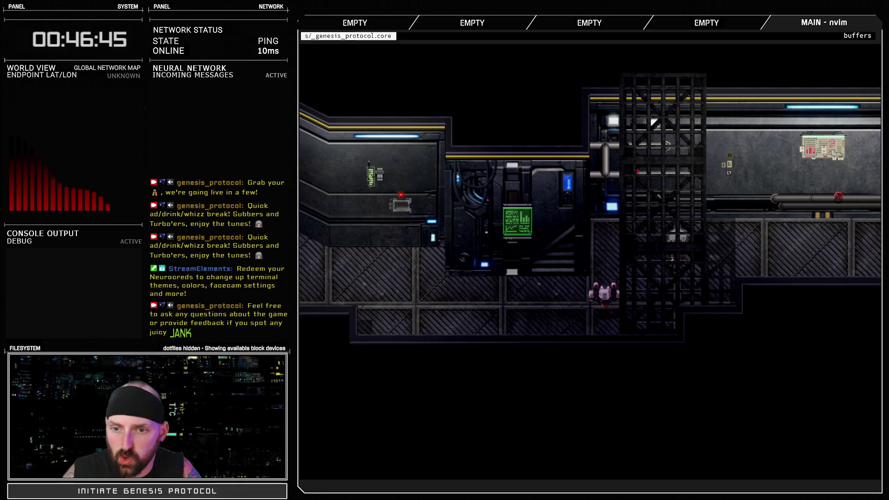
key(Right)
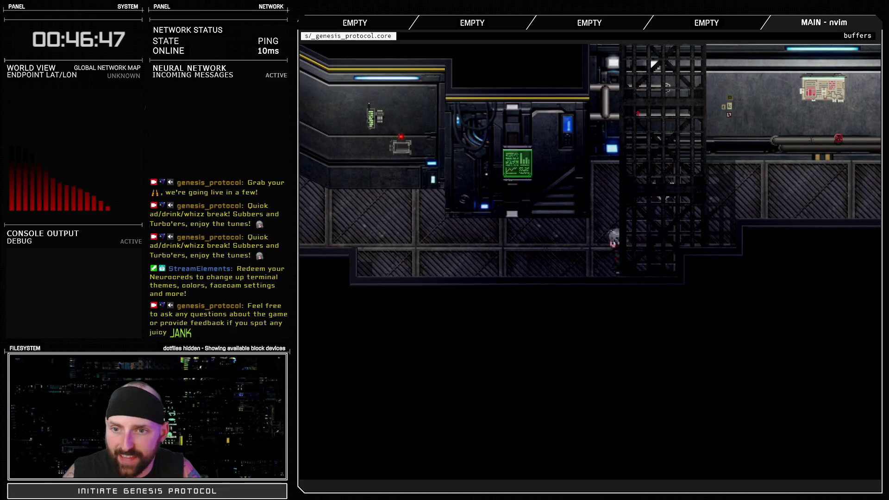
key(Left)
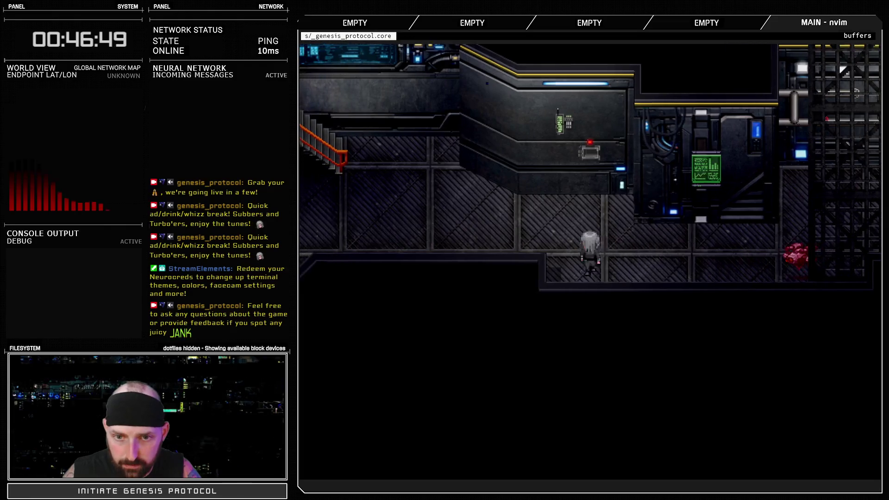
key(Left)
key(Left)
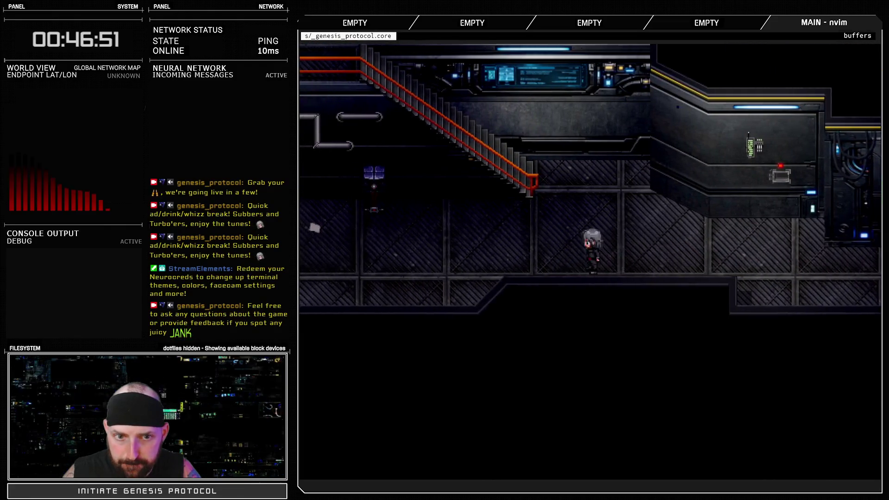
key(Left)
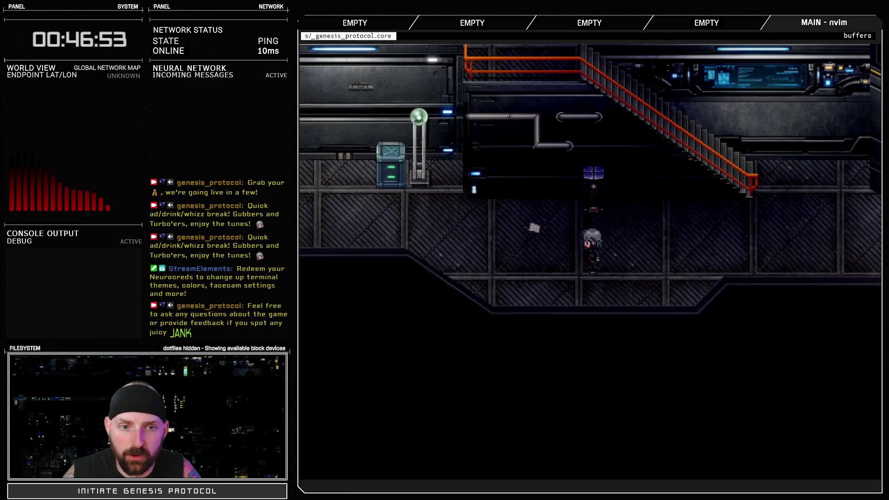
key(Up)
key(Left)
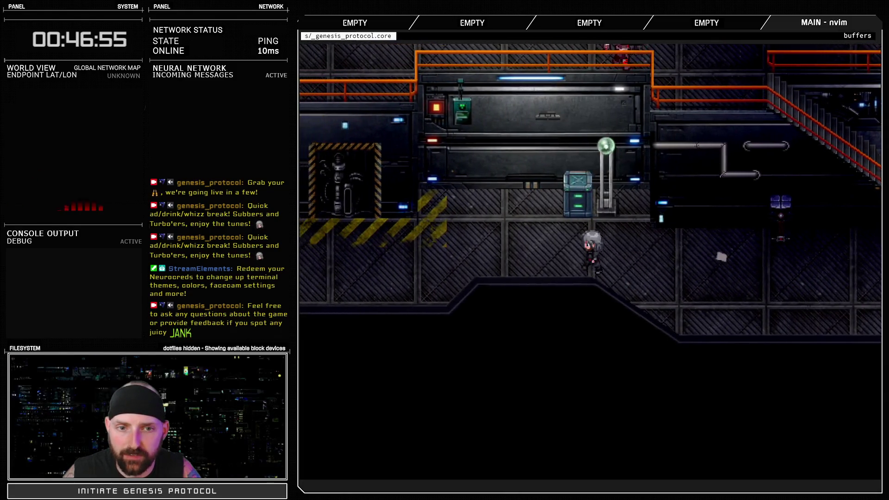
key(Up)
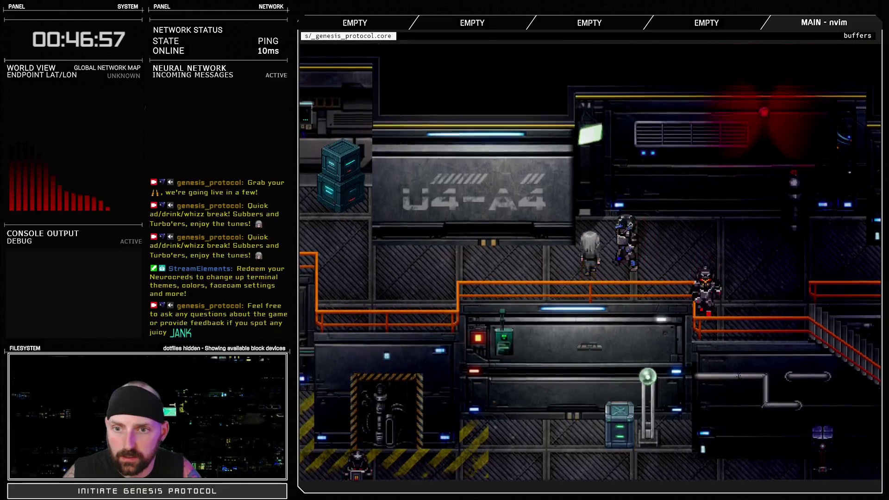
key(Down)
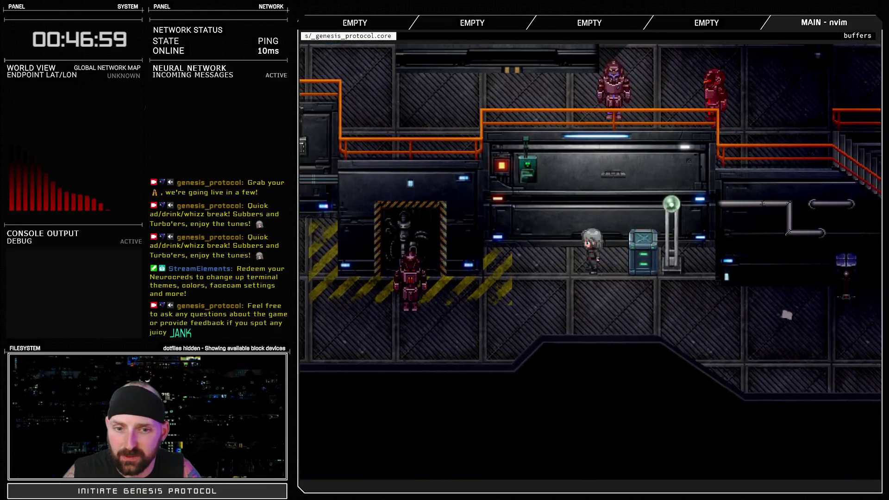
key(Left)
key(Up)
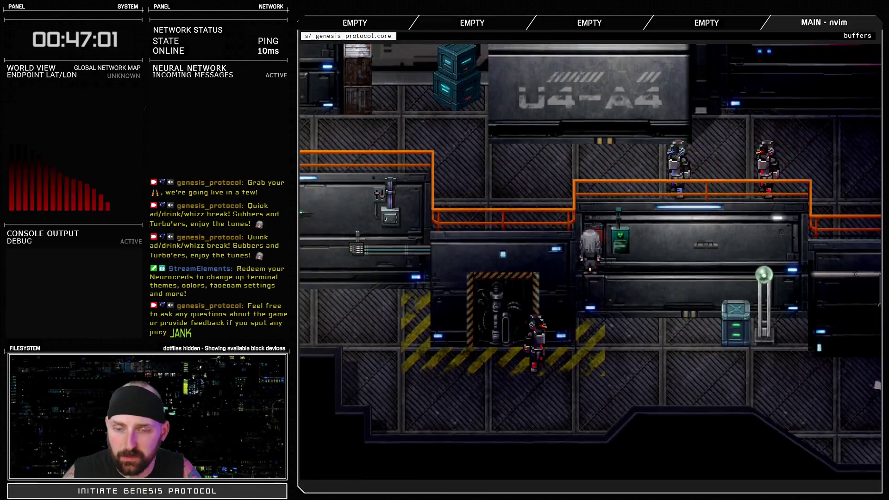
key(Up)
key(Left)
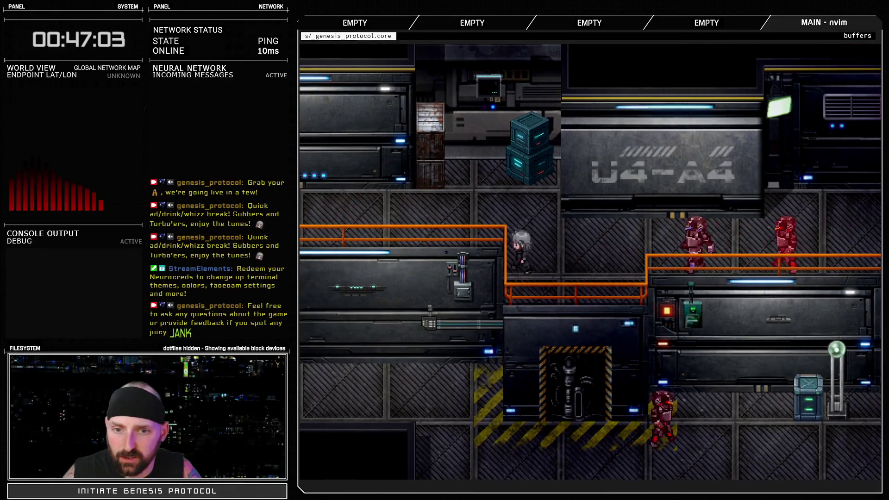
key(Up)
key(Right)
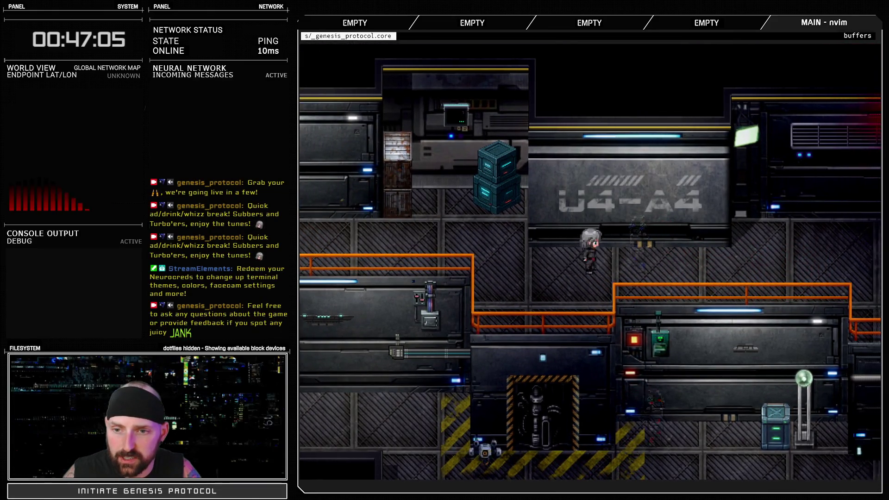
key(Right)
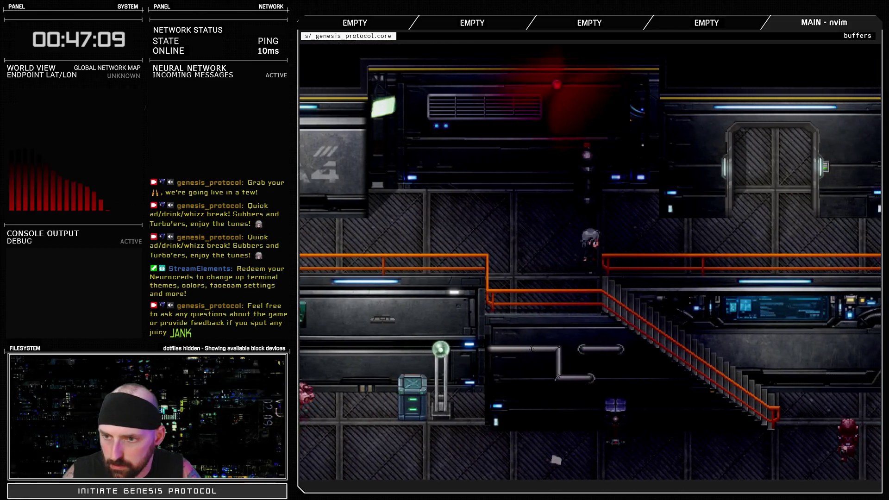
key(Right)
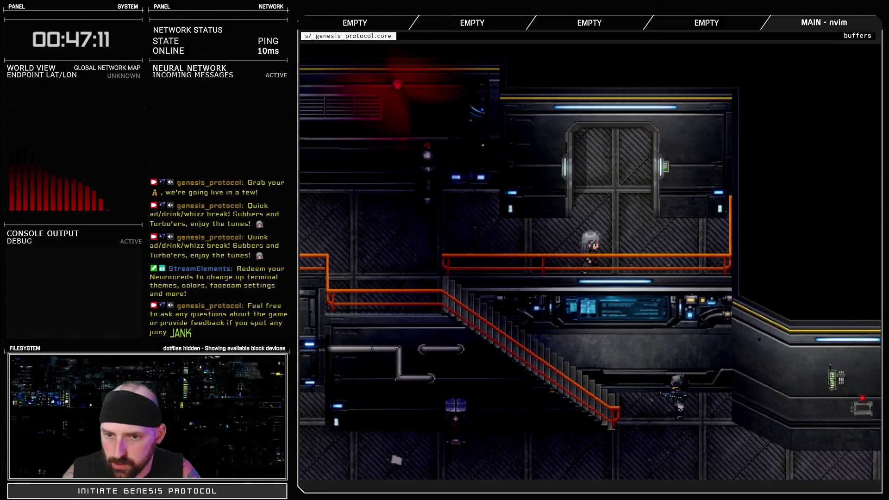
key(Down)
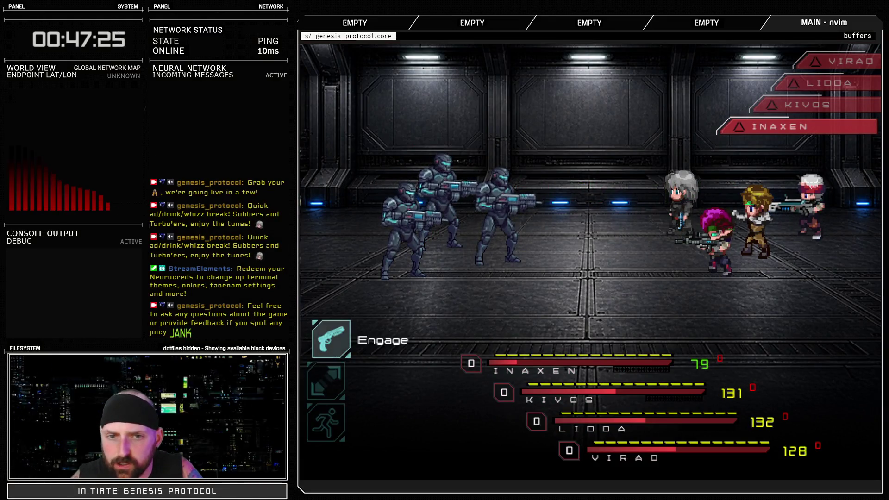
- Engage and Fight with Inaxen and Kivos until all three soldiers fall, then dismiss results
key(Return)
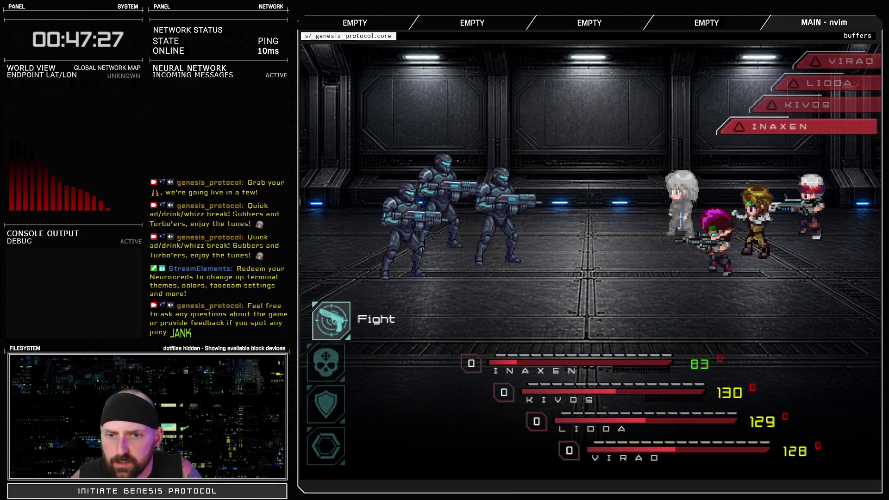
key(Return)
key(Return)
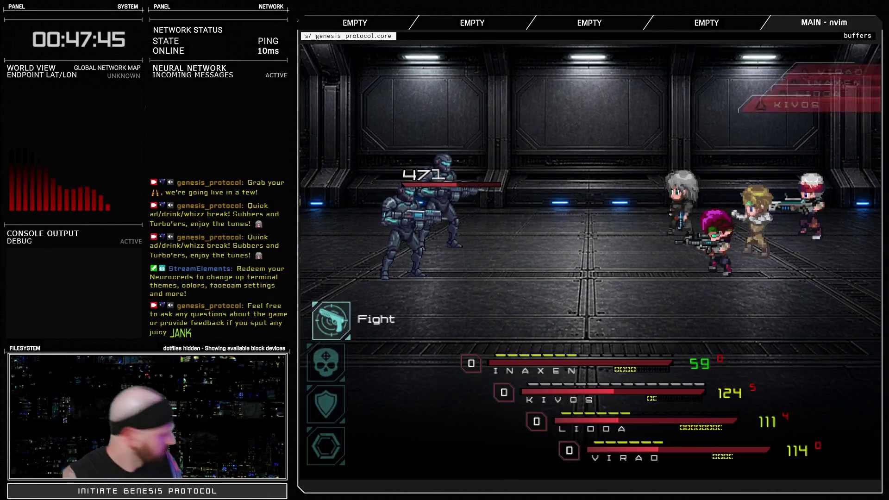
key(Return)
key(Return)
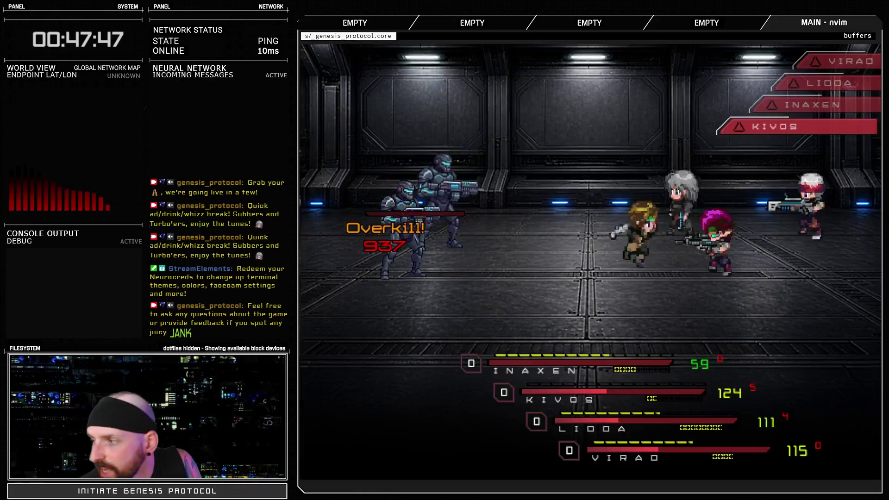
key(Return)
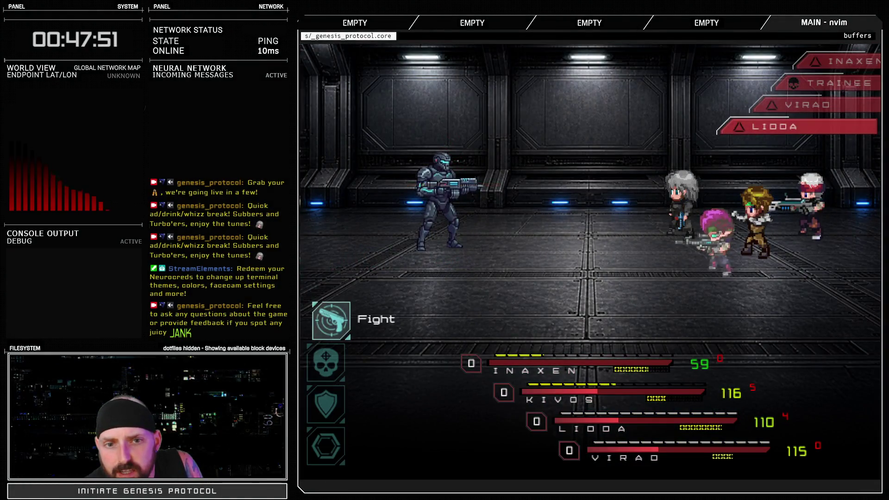
key(Return)
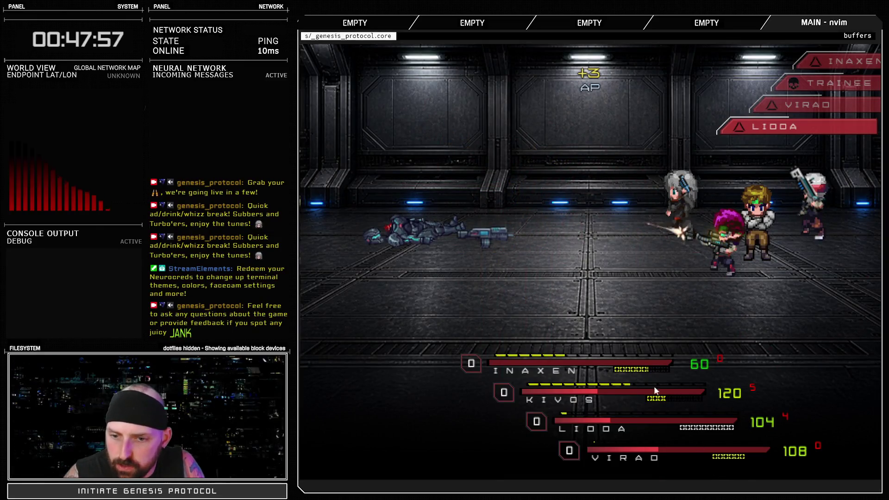
key(Return)
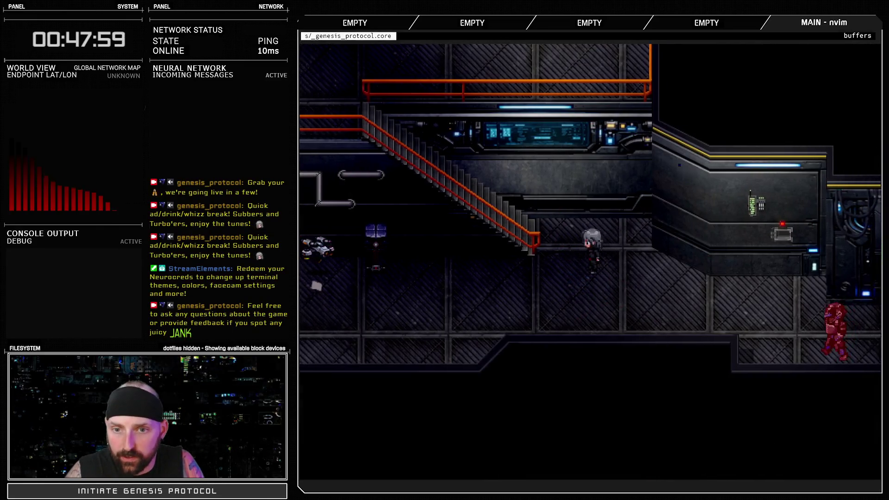
- Walk into the next encounter and hit the robots with Burst Fire and Endodrill
key(Right)
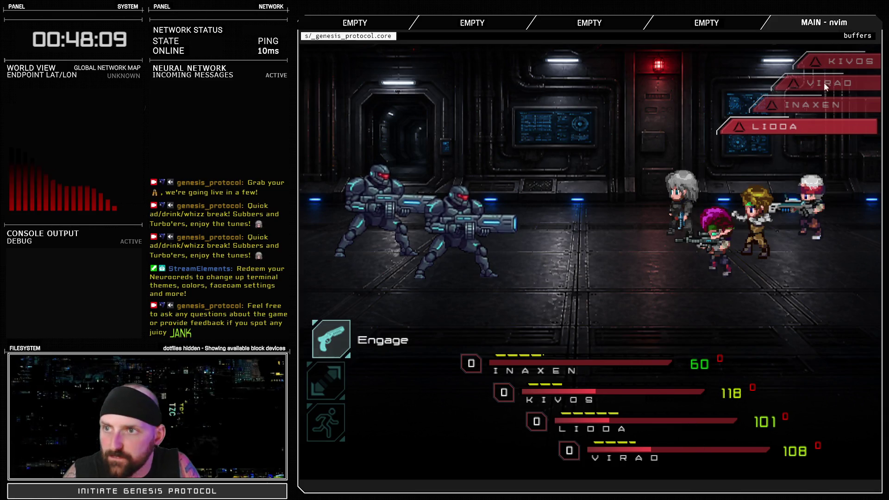
key(Return)
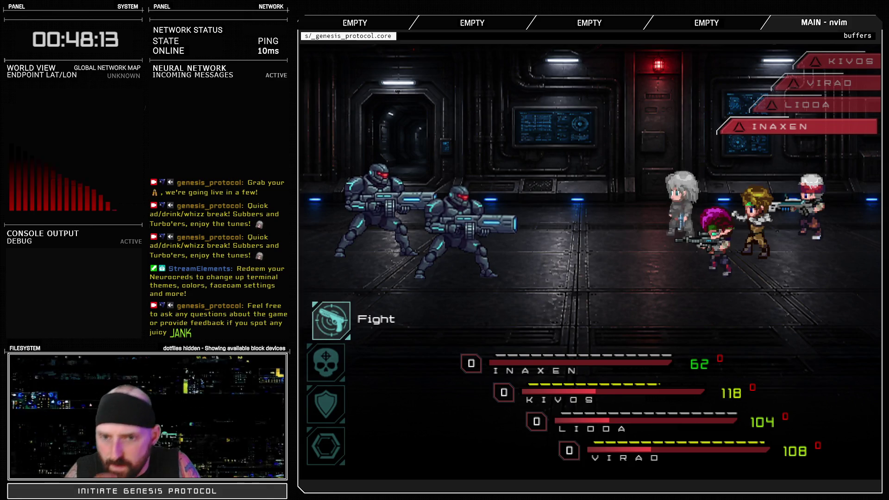
key(Return)
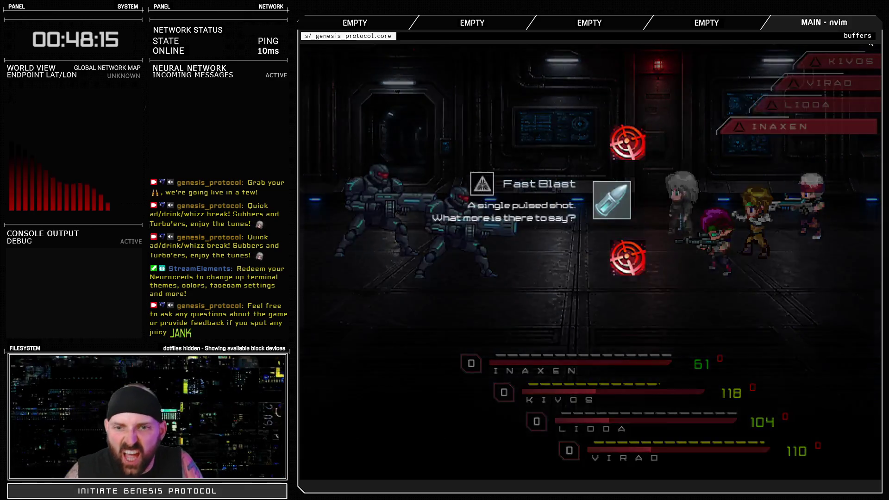
key(Down)
key(Return)
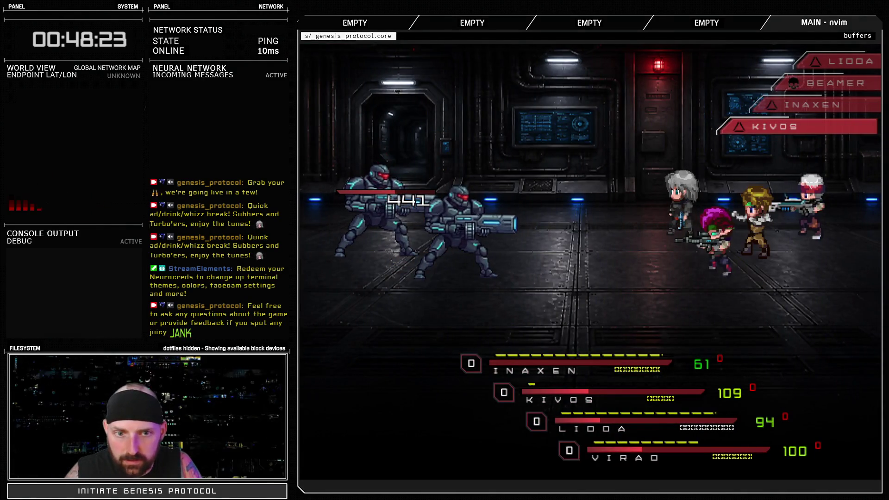
key(Return)
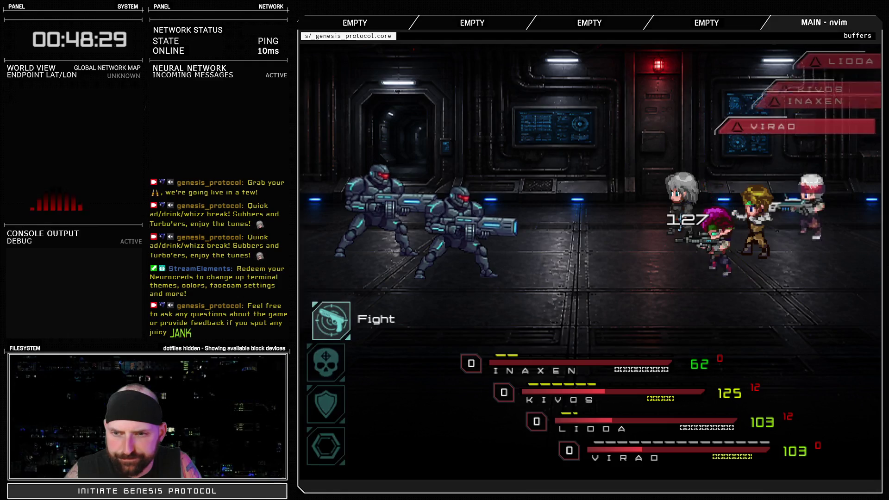
key(Return)
key(Return)
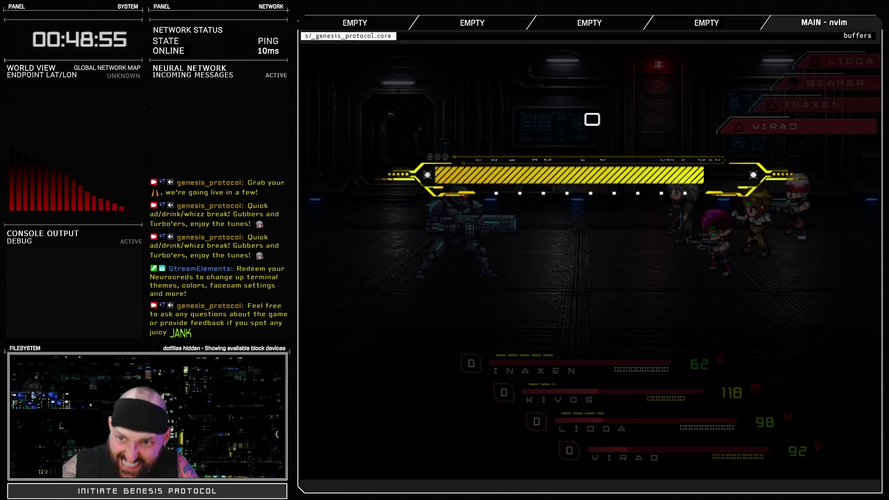
- Land the timed ice attack, then hit BEAMER with Fast Blast
key(space)
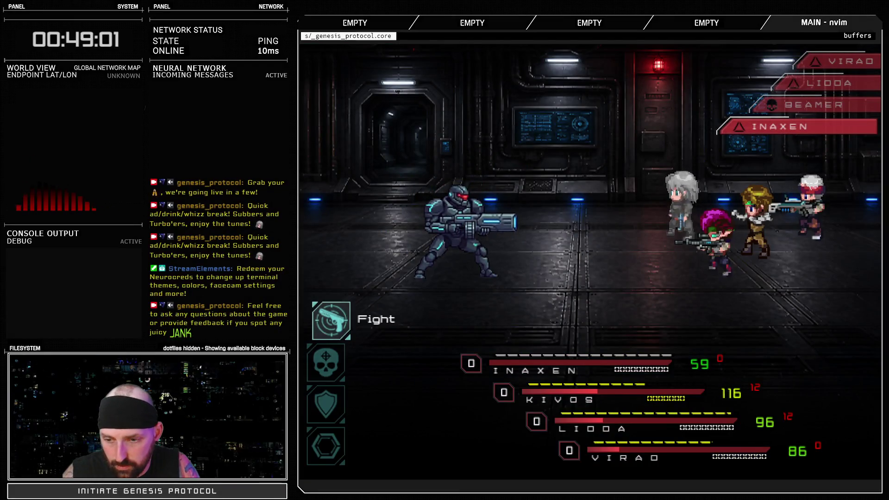
key(Down)
key(Return)
key(Escape)
key(Up)
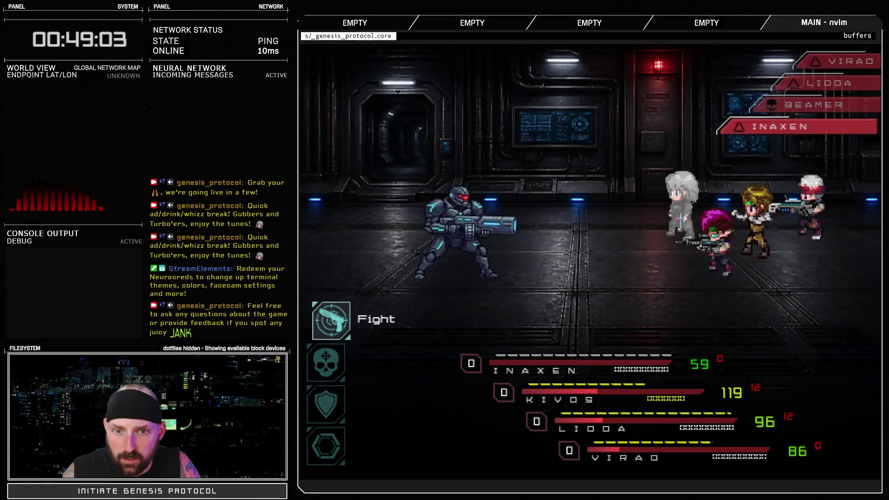
key(Return)
key(Return)
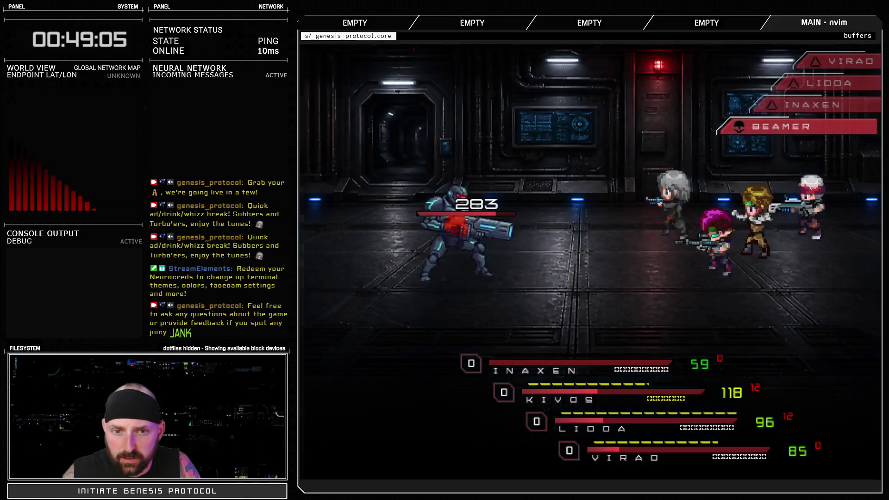
key(Return)
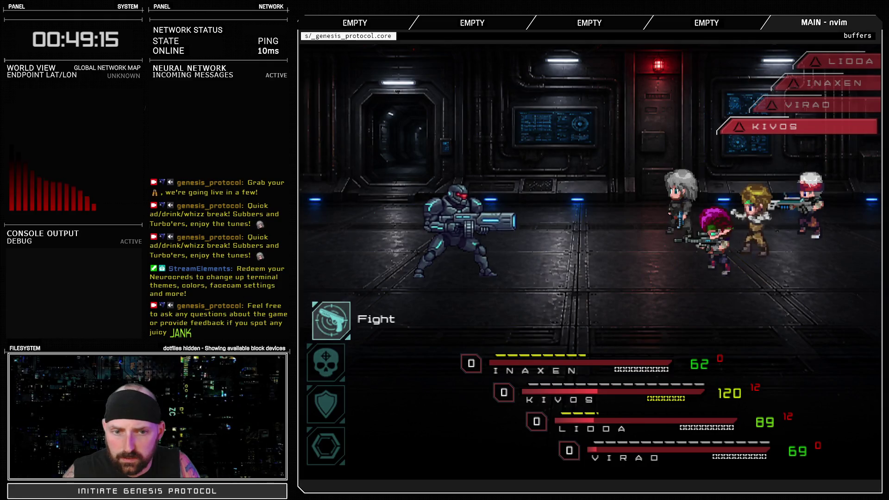
- Attack with Fight and Burst Fire until the last Beamer soldier falls
key(Return)
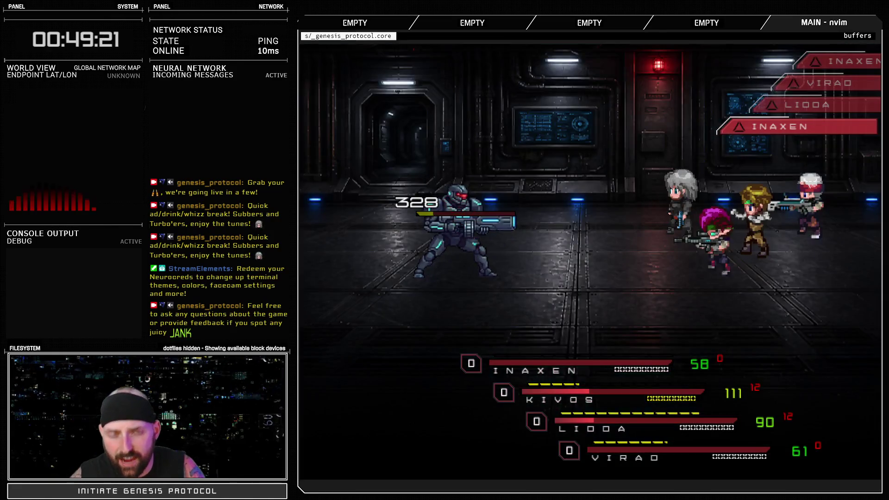
key(Return)
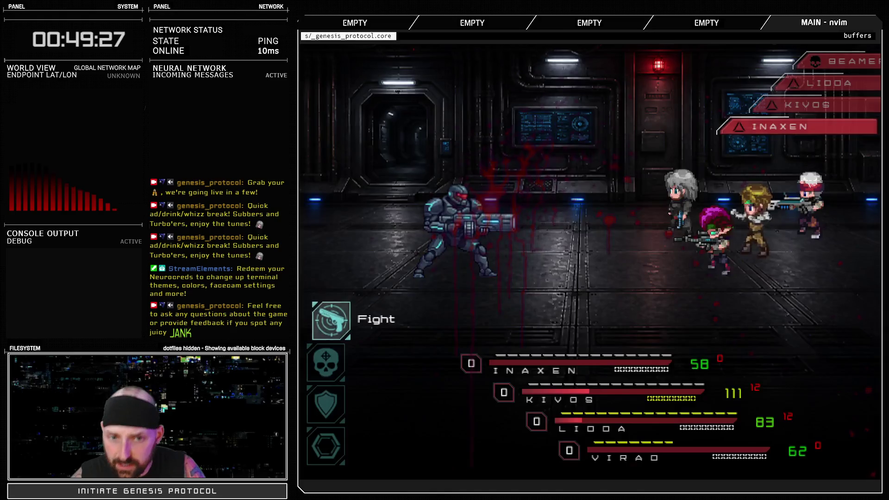
key(Return)
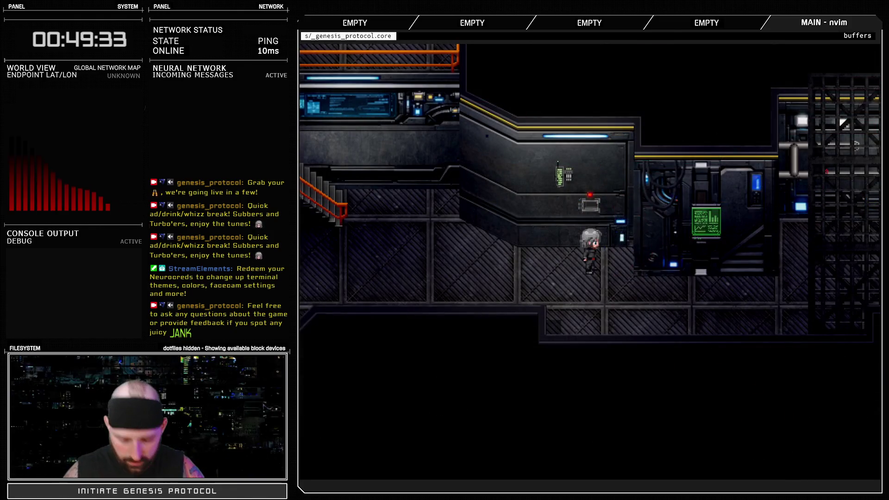
- Confirm Inaxen's sp is 100 under debug Manage Actors, then walk left into a SADO-BOT battle
key(F9)
key(Down)
key(Down)
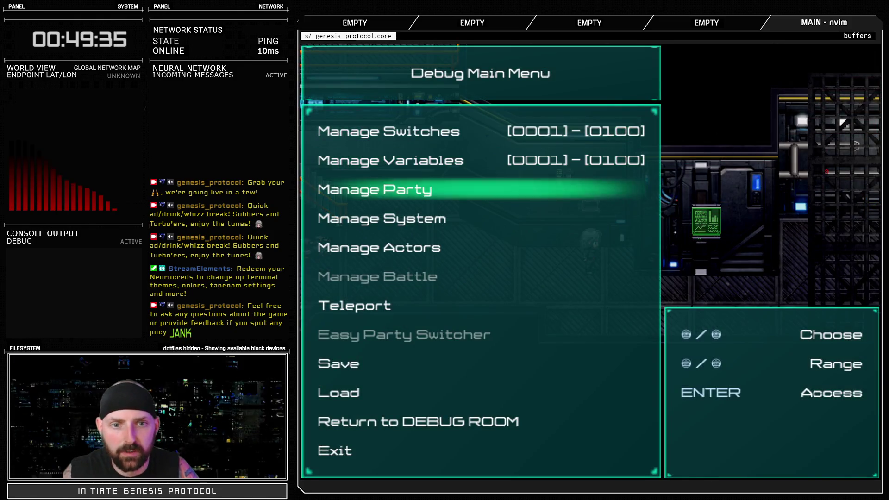
key(Down)
key(Down)
key(Return)
key(Down)
key(Up)
key(Return)
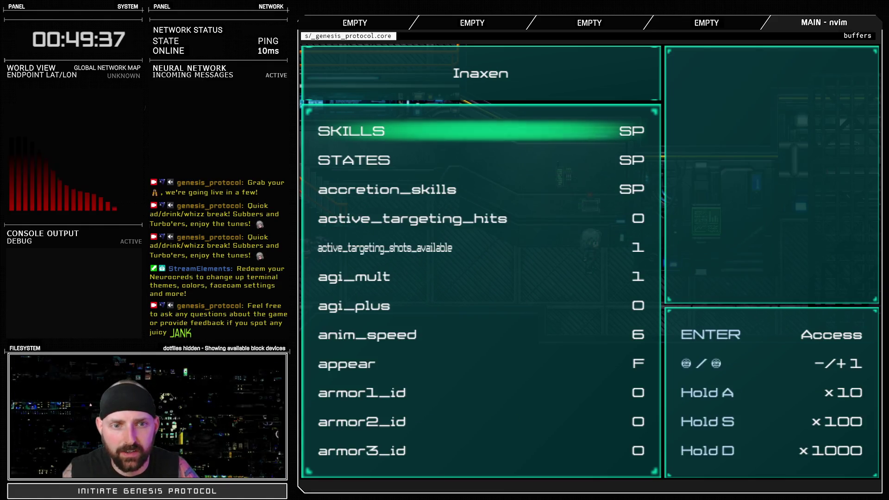
key(Up)
key(Up)
key(Up)
key(Up)
key(Down)
key(Down)
key(Down)
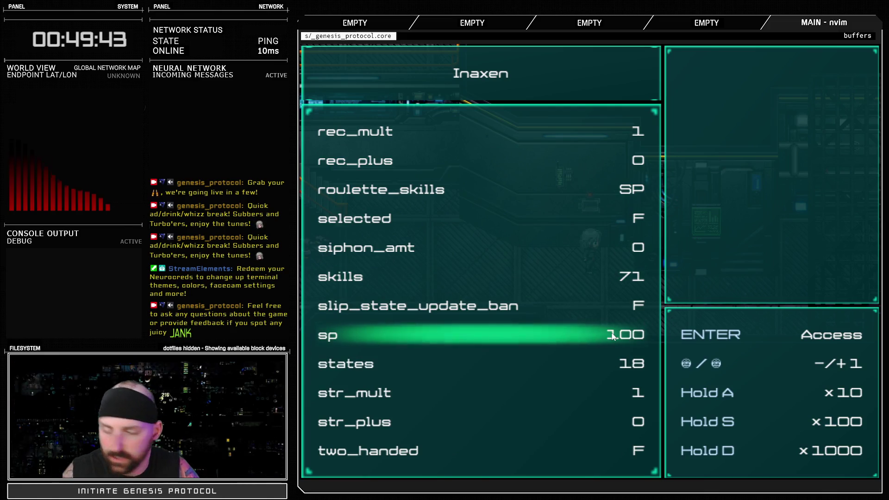
key(Escape)
key(Escape)
key(Escape)
key(Left)
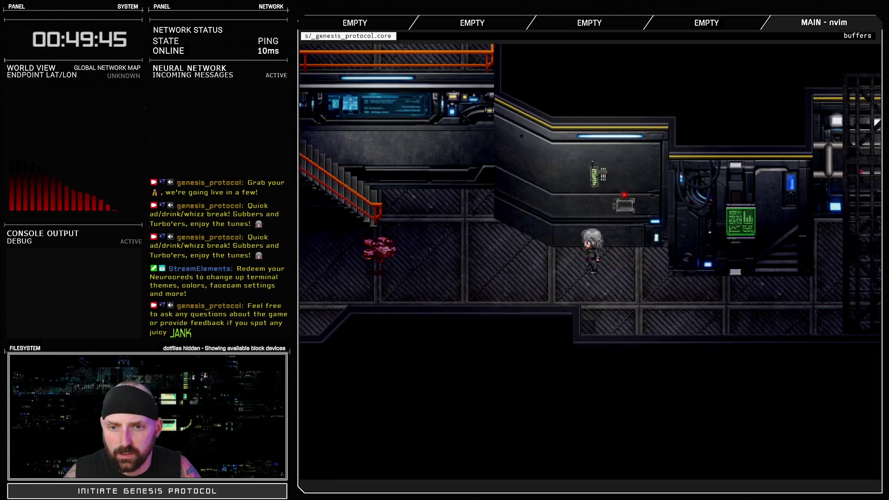
key(Left)
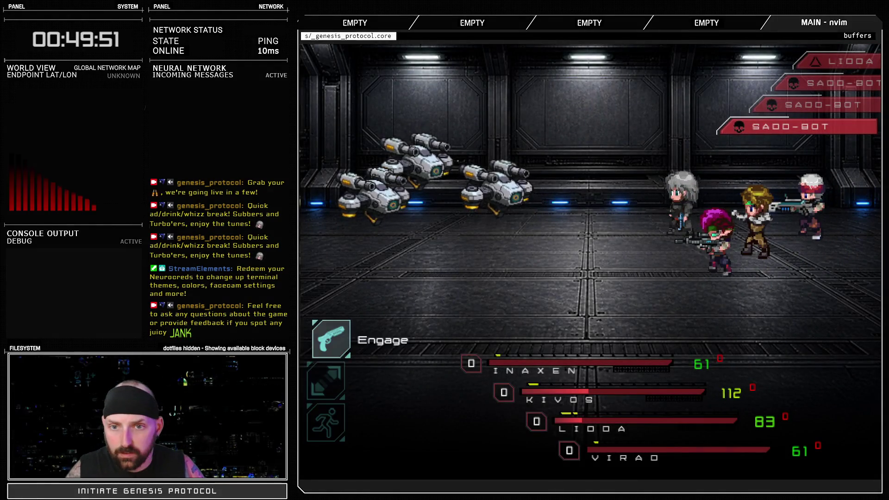
- Recheck Inaxen's sp of 100 in the debug menu mid-battle, then close the playtest
key(F9)
key(Down)
key(Down)
key(Down)
key(Down)
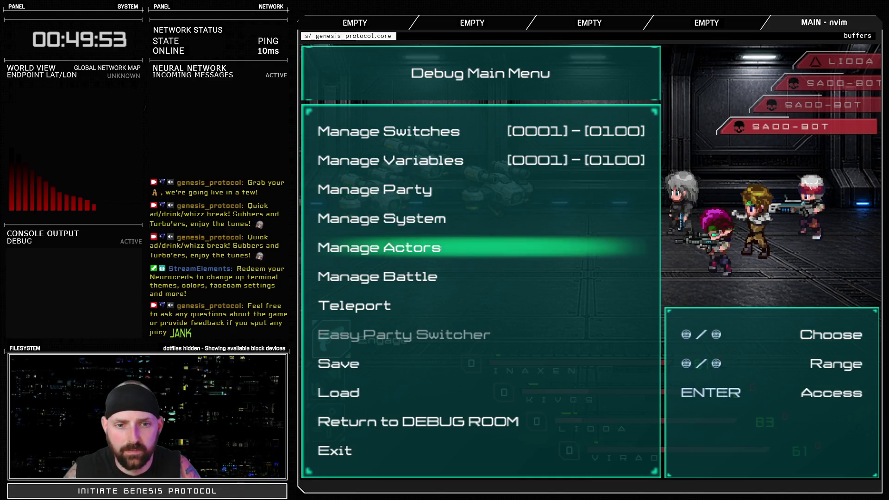
key(Return)
key(Up)
key(Up)
key(Up)
key(Up)
key(Up)
key(Up)
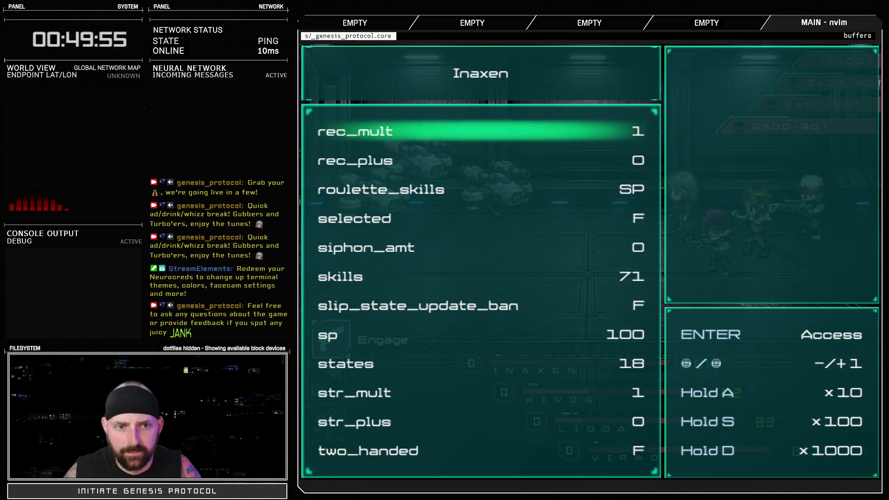
key(Down)
key(Down)
key(Down)
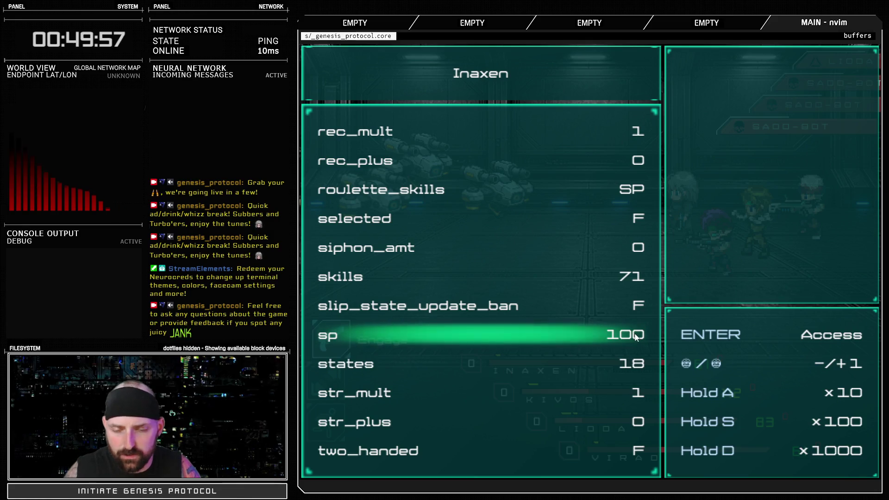
key(Escape)
key(Escape)
key(Escape)
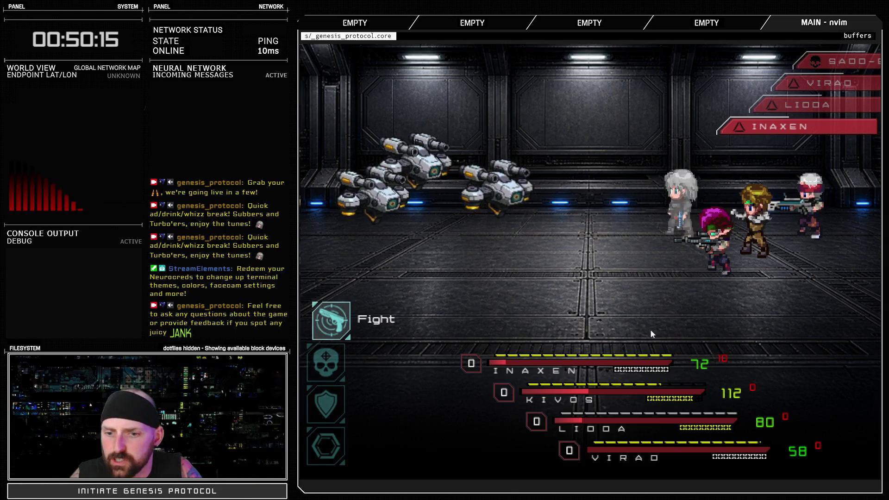
key(alt+F4)
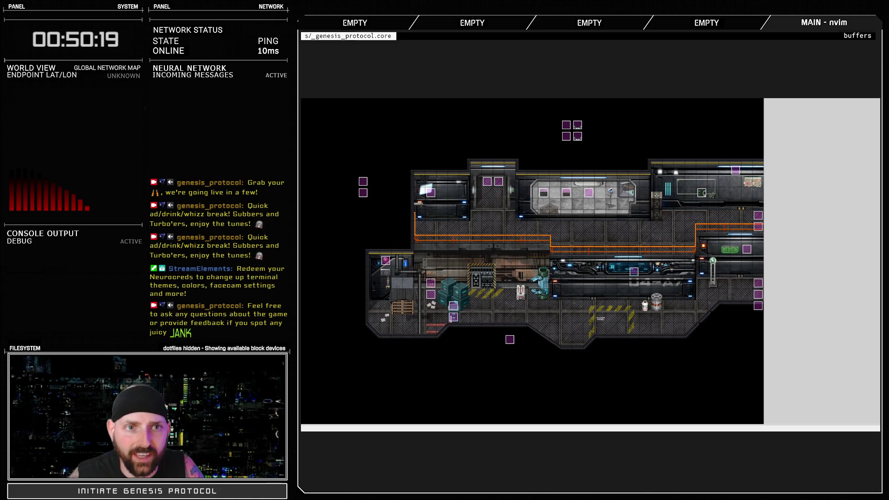
- Open the ATB - Window BattleBars script in the Script Editor and scroll to its update method
key(F11)
drag(413, 278, 408, 338)
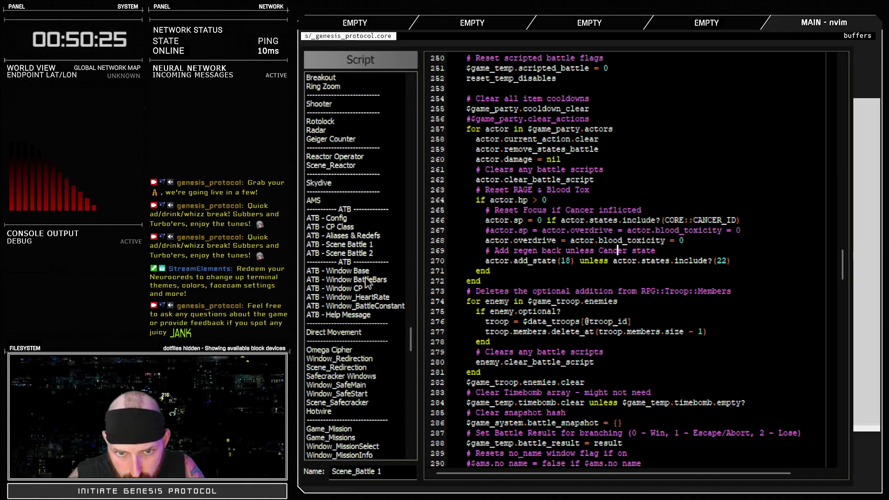
click(368, 280)
scroll(533, 399, down, 4)
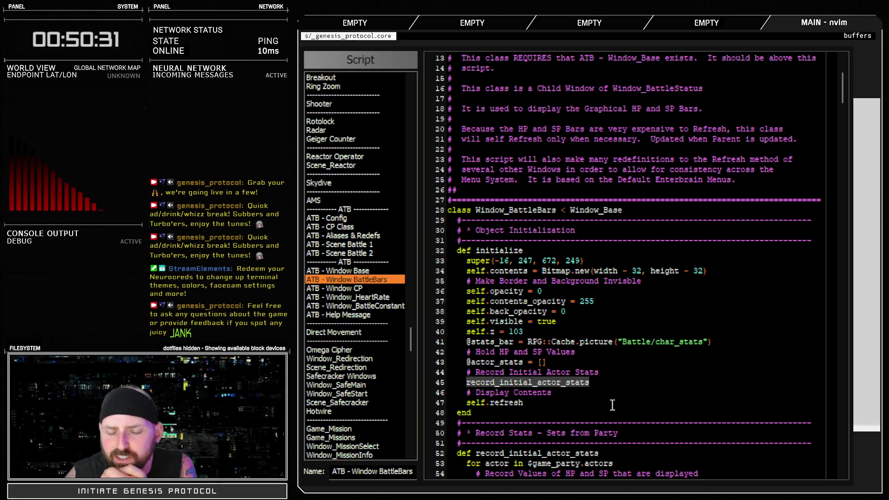
scroll(612, 405, down, 6)
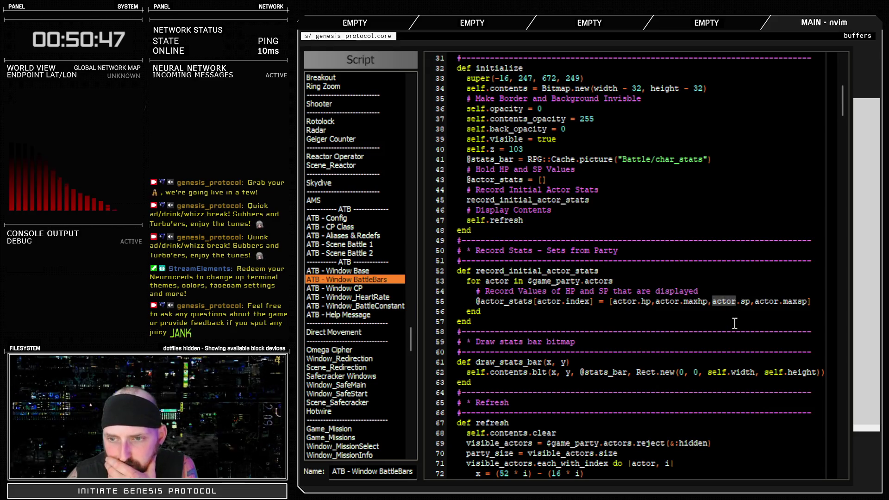
scroll(641, 366, down, 6)
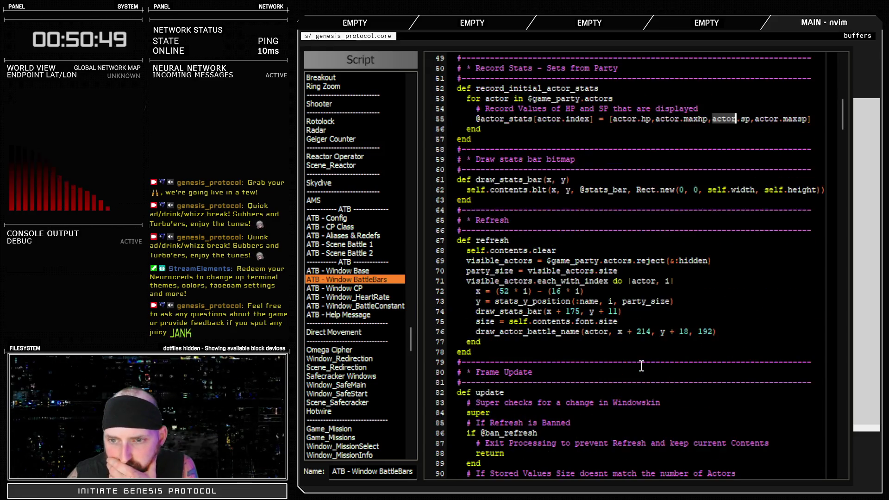
scroll(642, 370, down, 10)
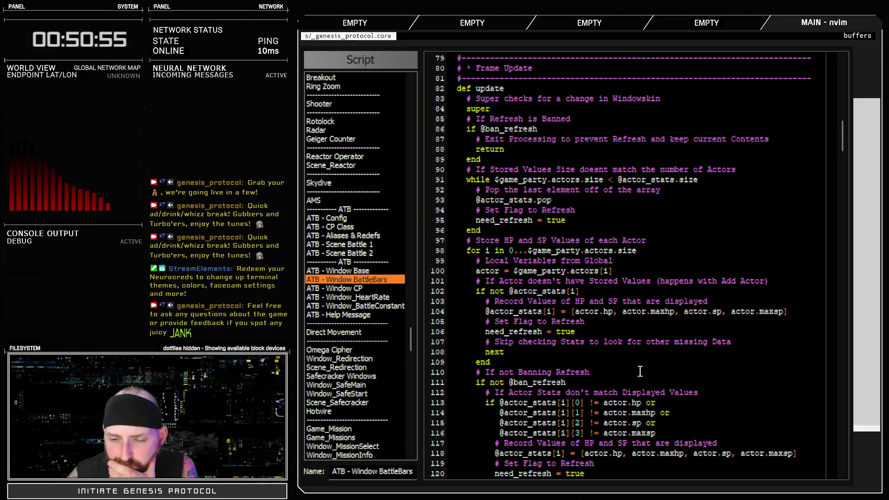
scroll(641, 372, down, 4)
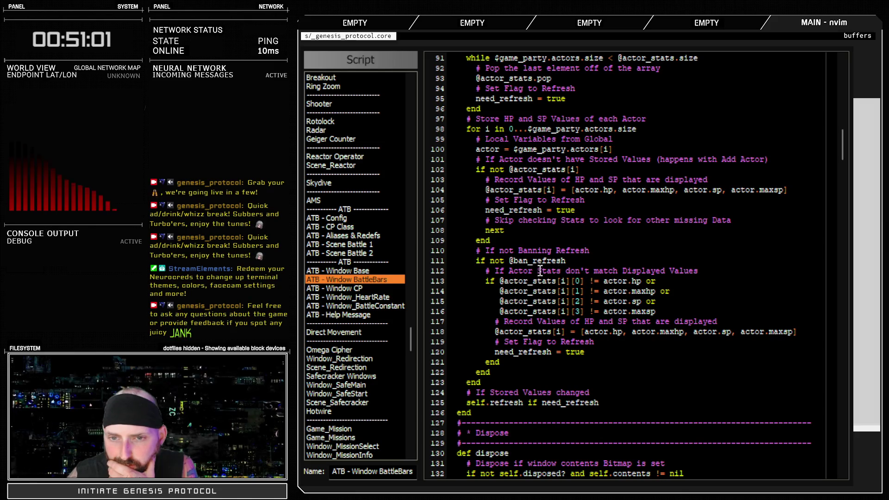
drag(510, 261, 595, 261)
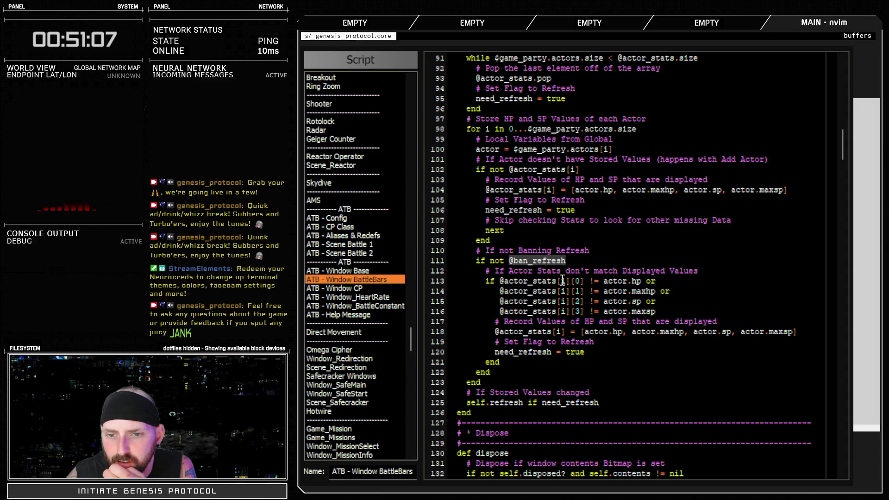
drag(557, 281, 708, 311)
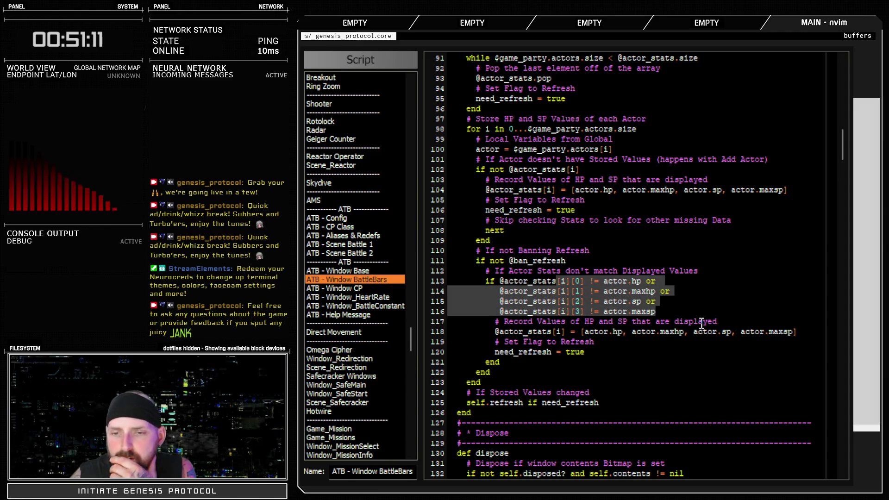
click(672, 314)
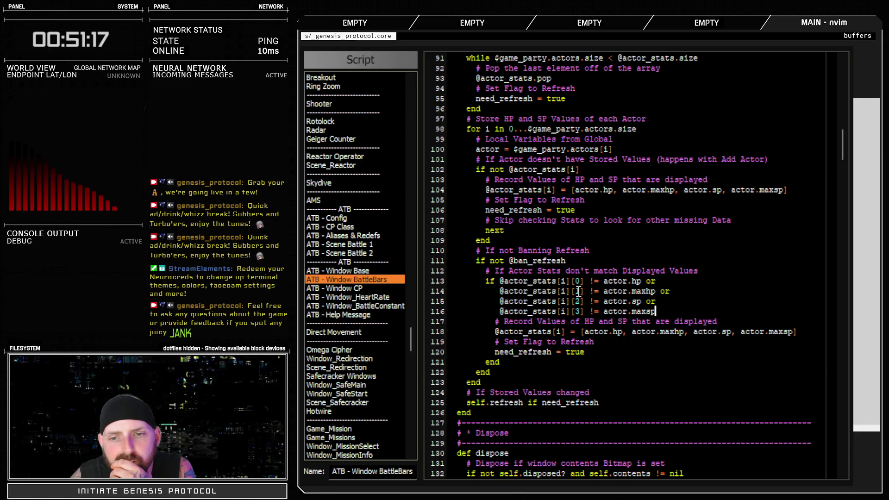
mouse_move(550, 293)
mouse_down()
mouse_move(650, 296)
mouse_move(639, 294)
mouse_up()
mouse_move(532, 301)
mouse_down()
mouse_move(644, 311)
mouse_move(641, 302)
mouse_up()
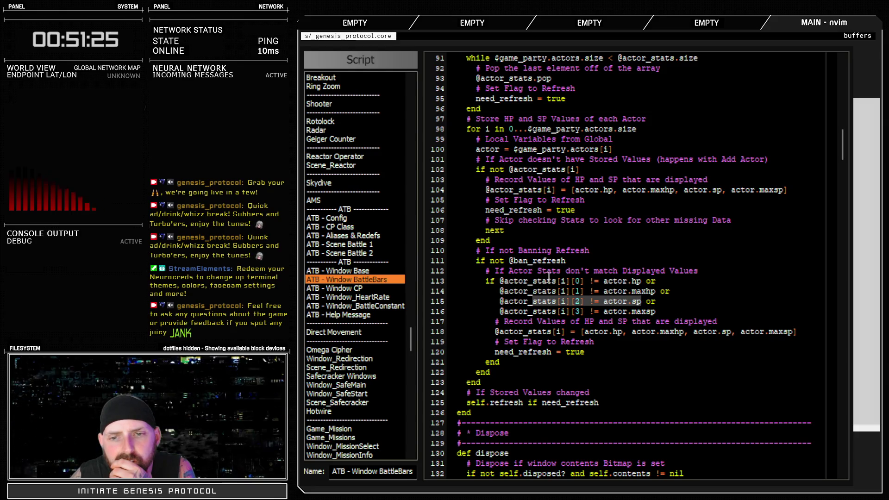
double_click(537, 261)
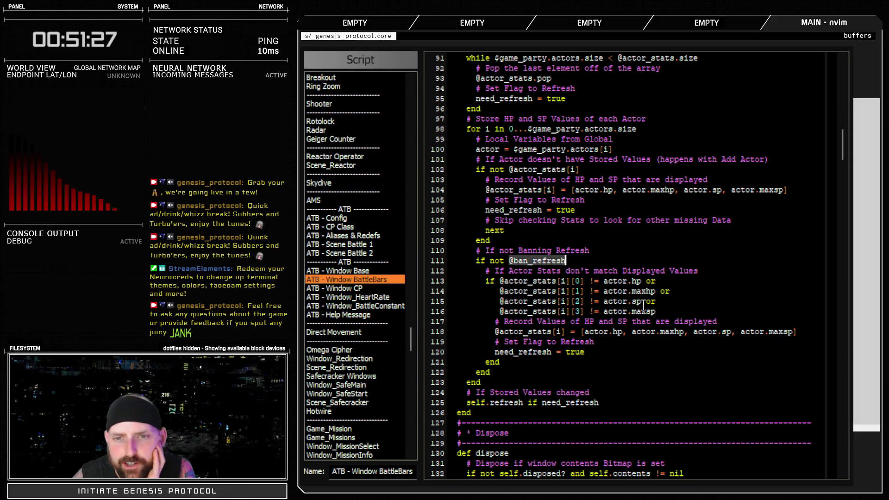
scroll(644, 306, up, 4)
scroll(646, 321, down, 4)
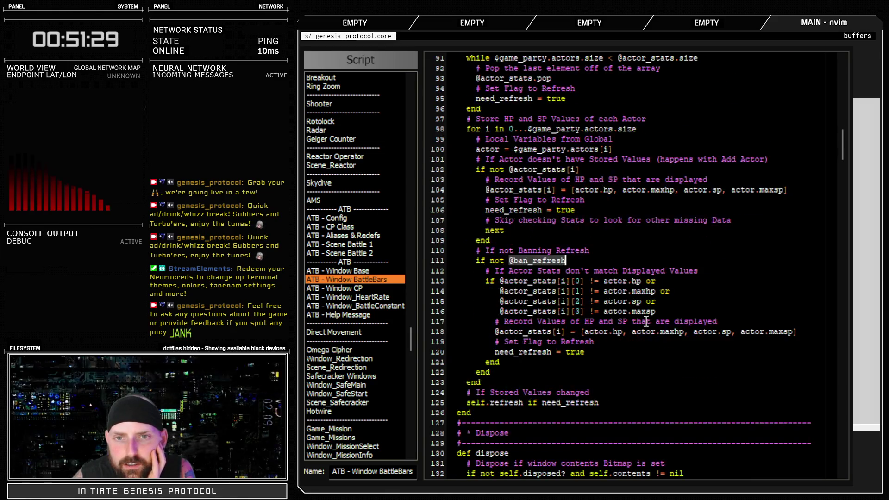
scroll(645, 324, up, 6)
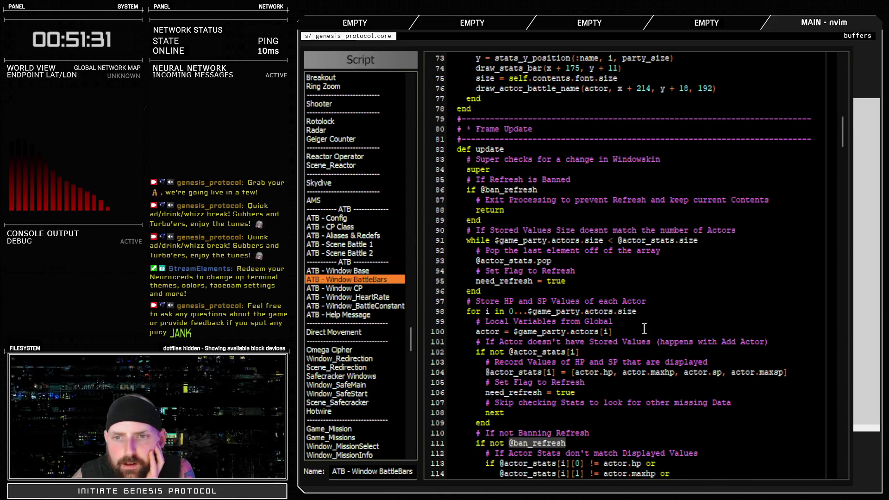
- Scroll through the BattleBars ban/unban refresh code, marking actor in the recorded-stats assignment
scroll(639, 329, down, 10)
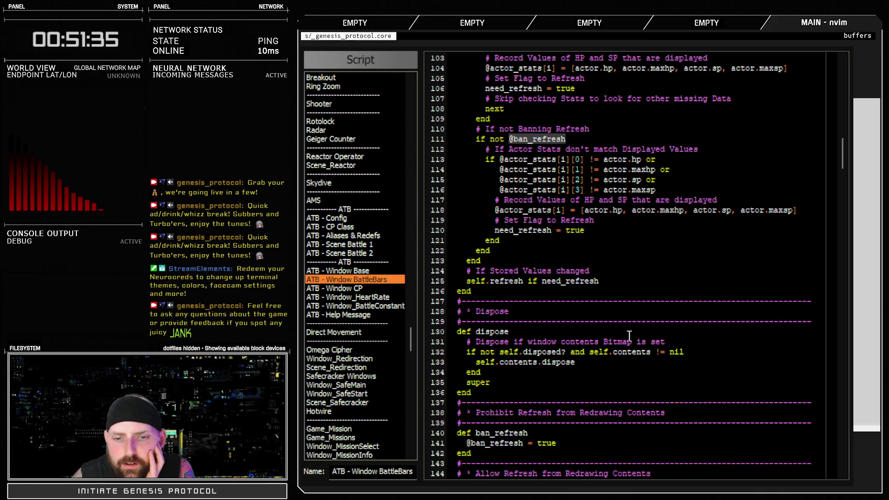
scroll(627, 337, down, 6)
scroll(624, 338, down, 6)
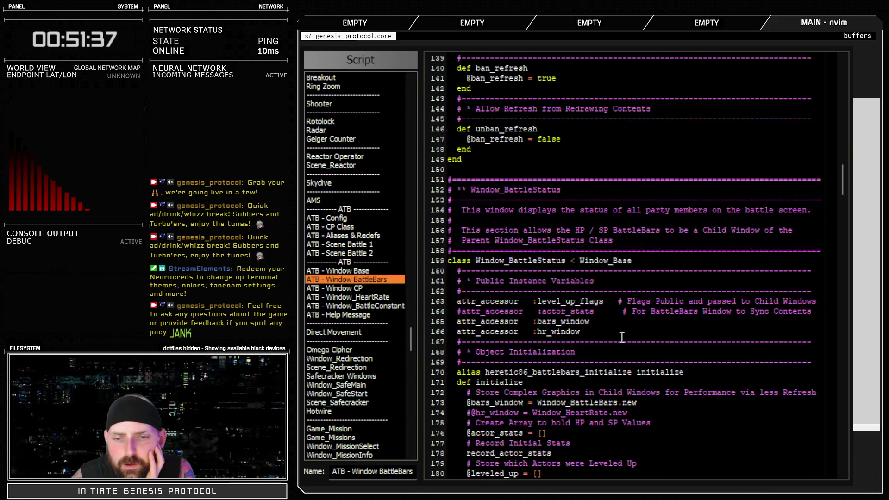
scroll(621, 338, down, 6)
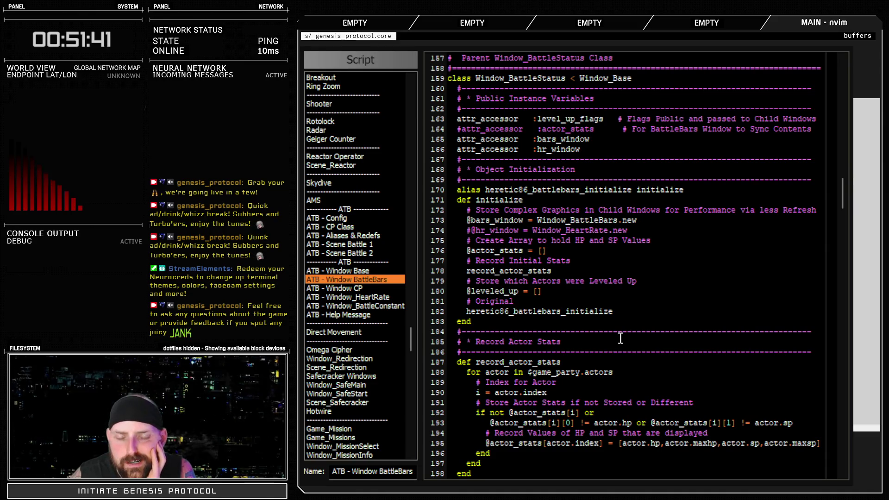
scroll(620, 341, down, 4)
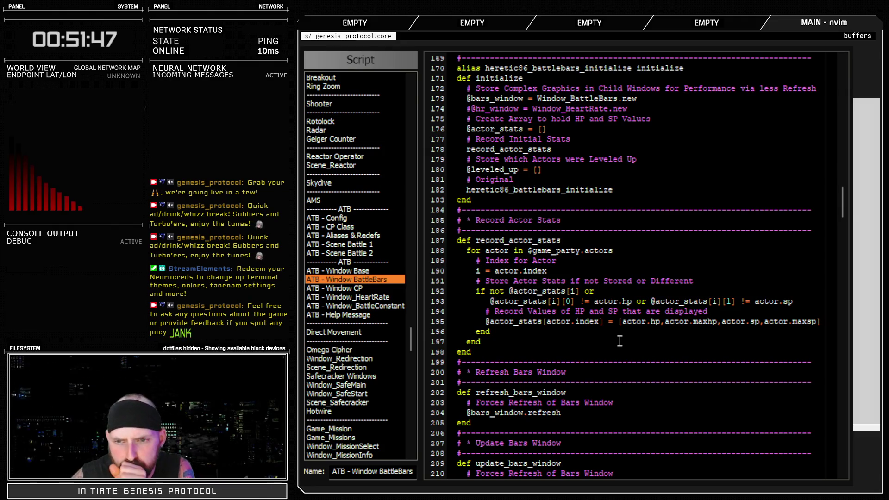
double_click(741, 323)
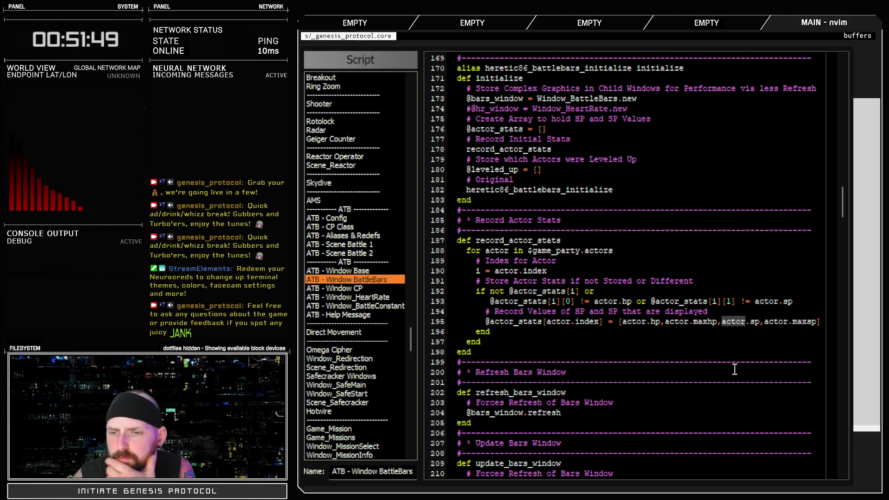
scroll(666, 361, down, 12)
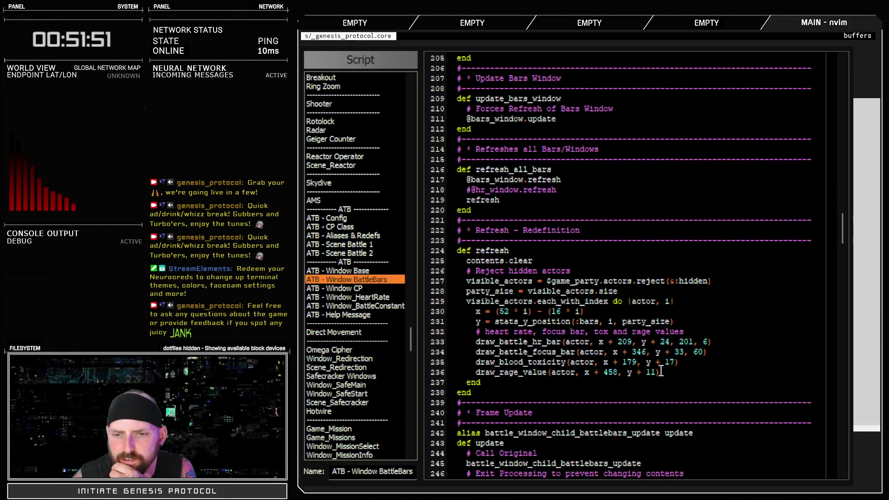
scroll(661, 372, down, 4)
scroll(654, 373, down, 4)
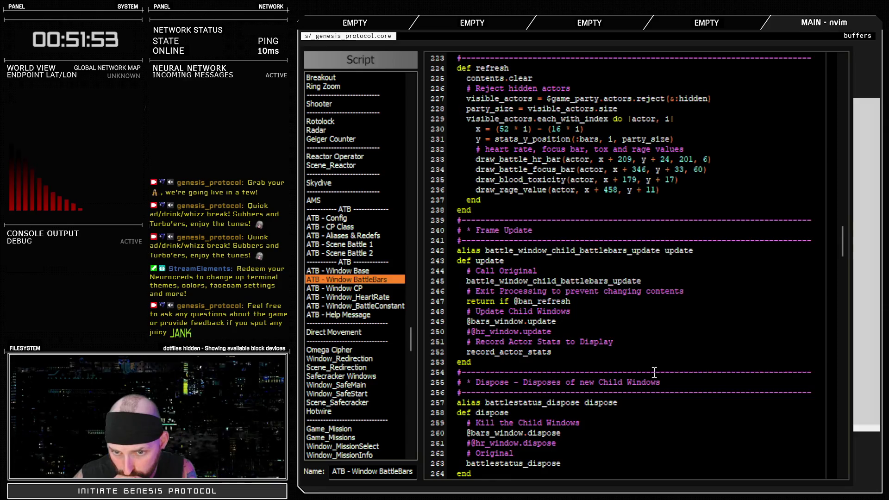
scroll(651, 372, down, 4)
scroll(648, 372, down, 4)
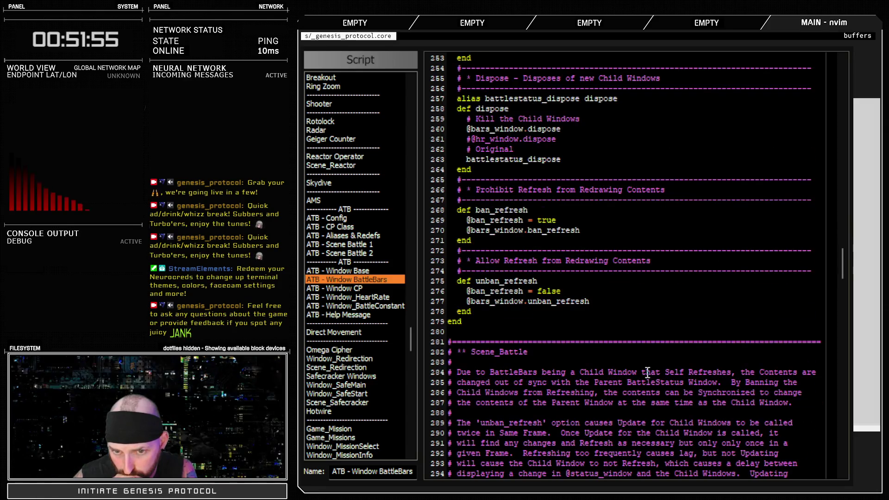
scroll(648, 373, down, 10)
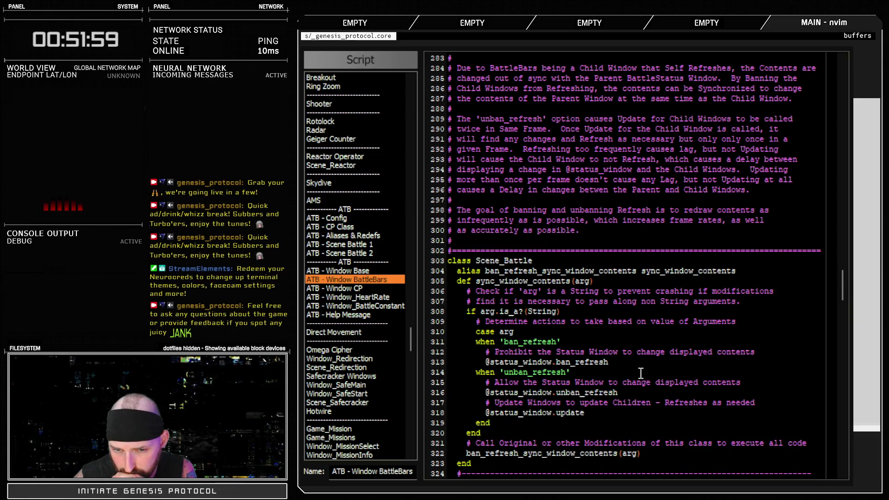
scroll(641, 372, down, 4)
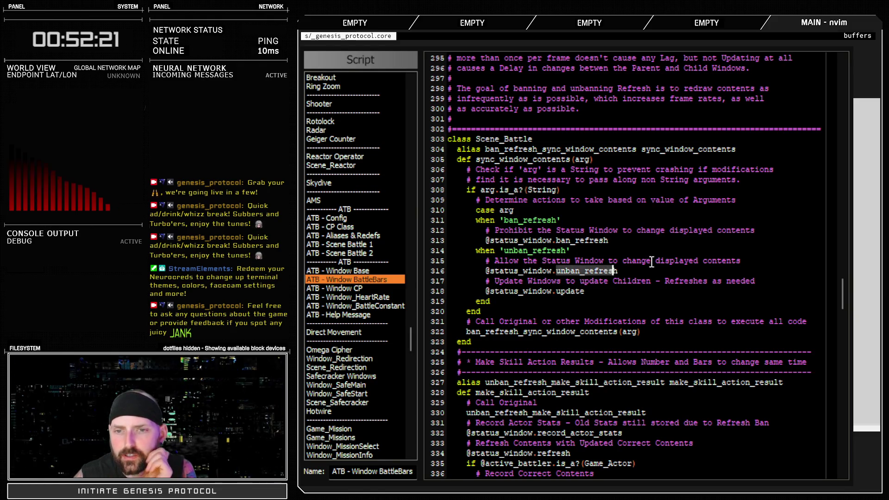
- Read the rest of the BattleBars redraw code, then open ATB - Scene Battle 1
scroll(707, 360, down, 8)
scroll(708, 361, down, 20)
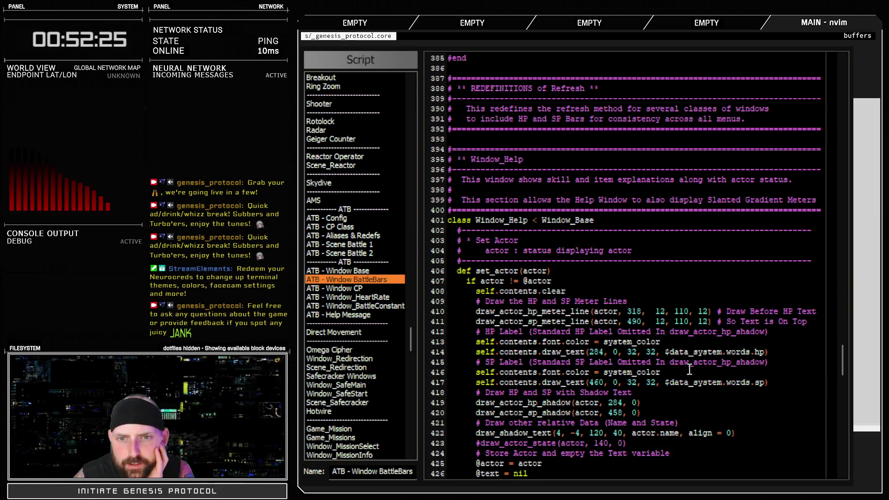
scroll(690, 368, down, 20)
scroll(686, 375, down, 10)
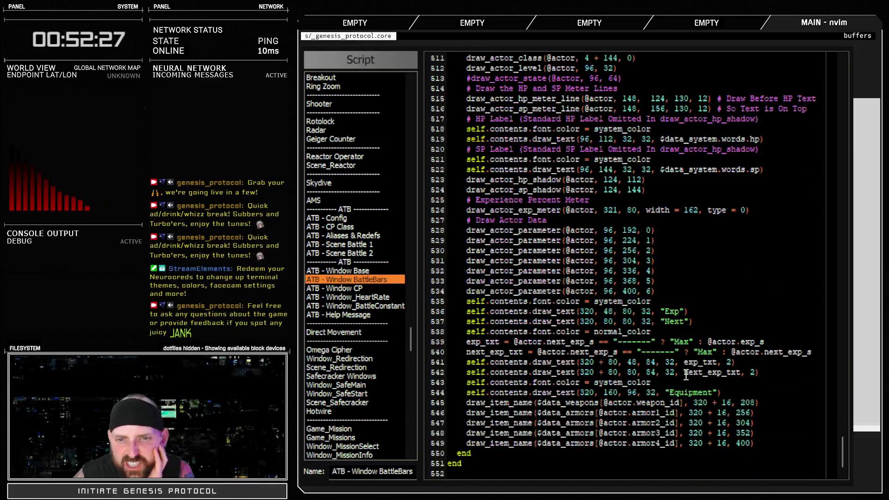
drag(842, 452, 810, 157)
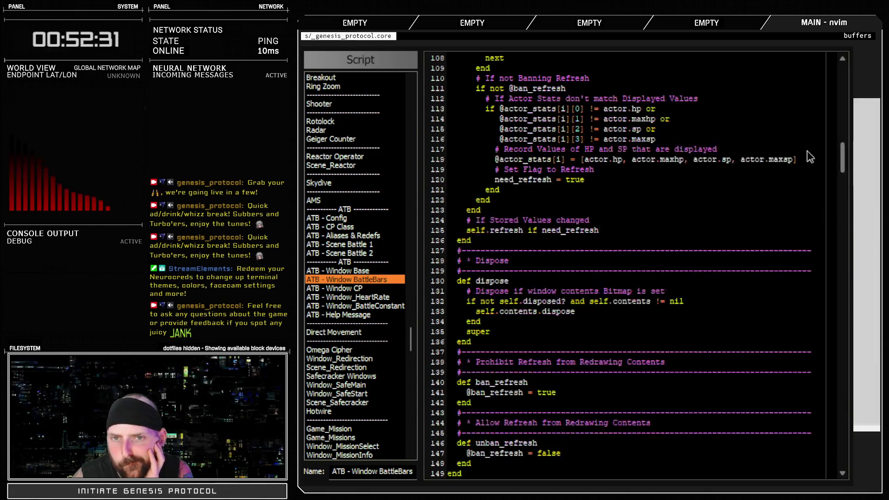
scroll(792, 135, up, 13)
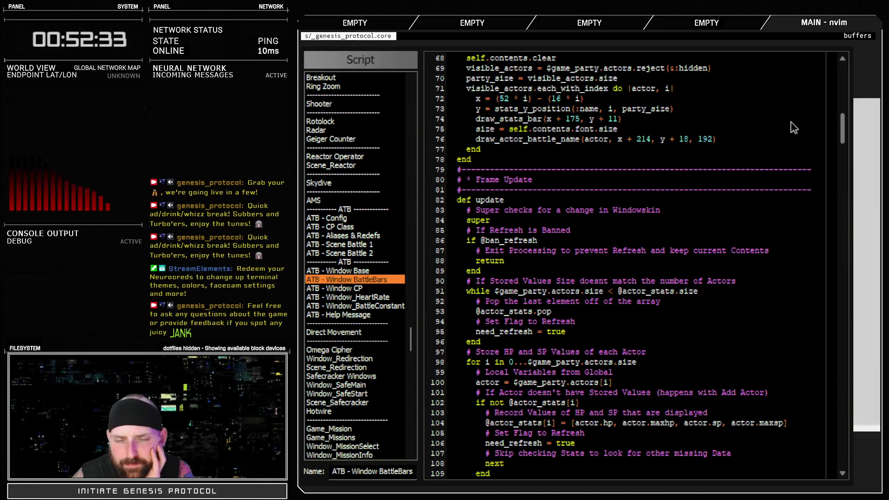
click(361, 244)
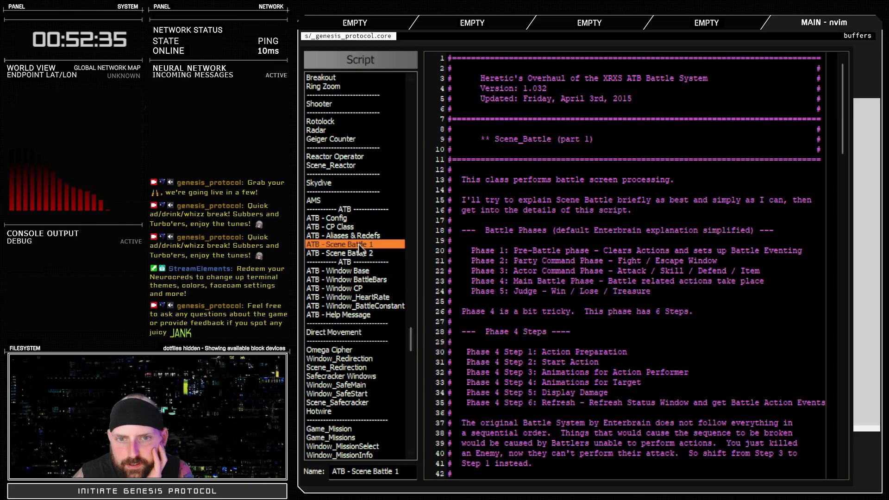
- Search for 'sync' from Scene_Battle 1's pre-battle setup and step through matches into Scene_Battle 2
scroll(468, 292, down, 20)
scroll(534, 307, up, 16)
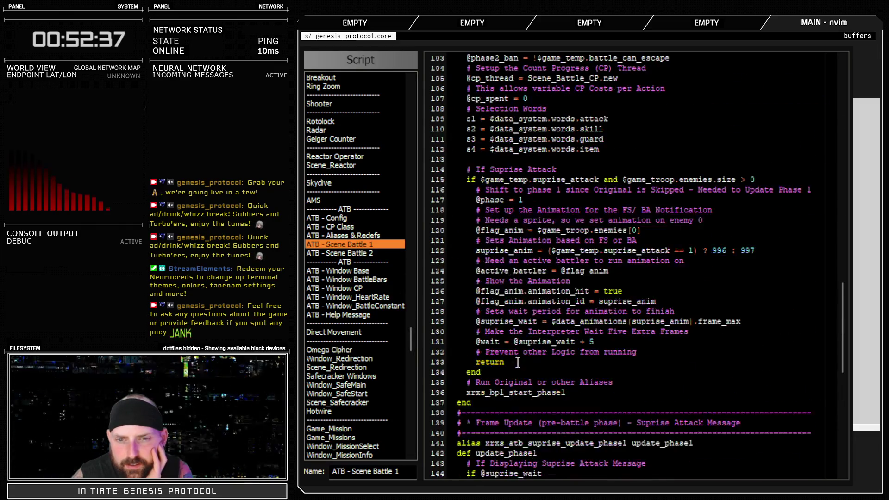
click(532, 302)
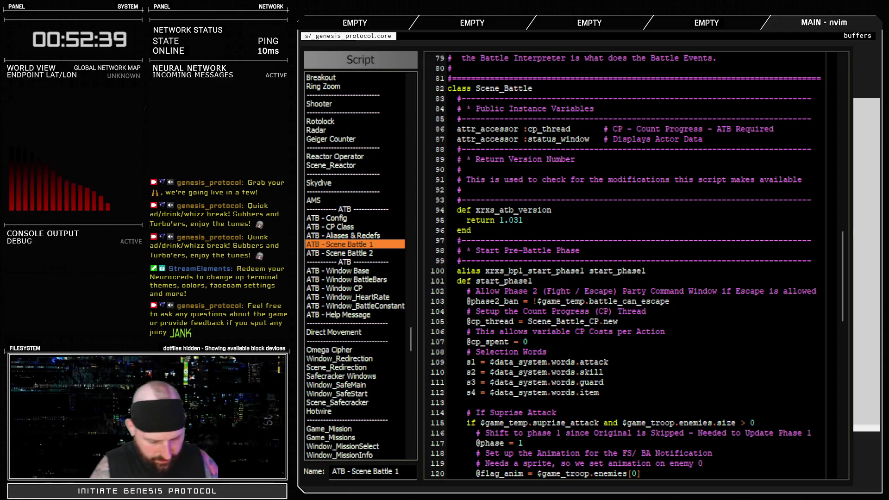
key(ctrl+f)
text(sync)
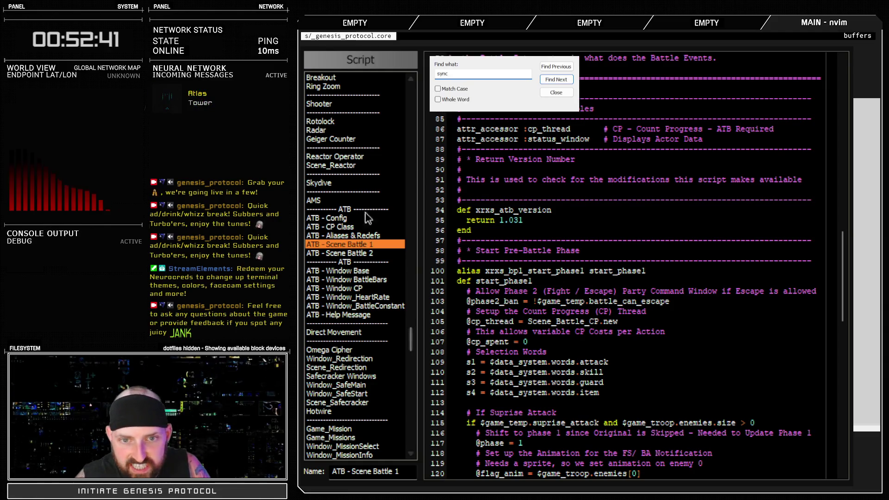
click(566, 82)
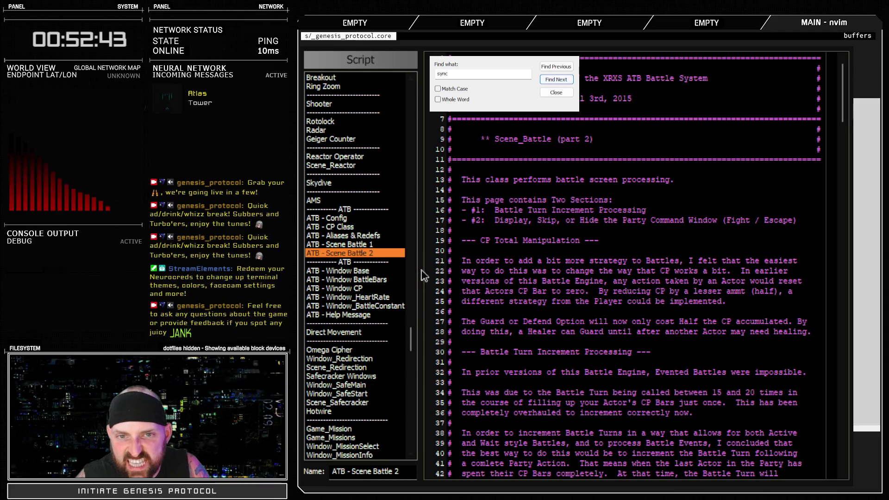
drag(412, 334, 401, 288)
click(343, 183)
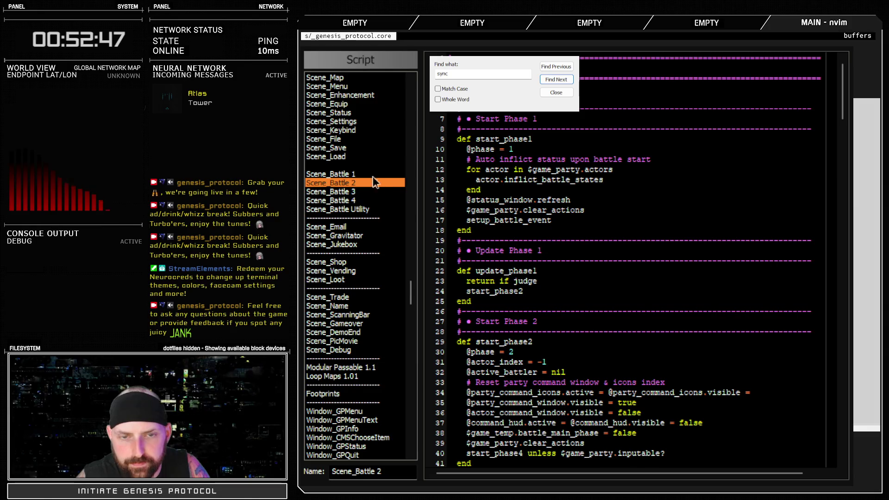
click(356, 174)
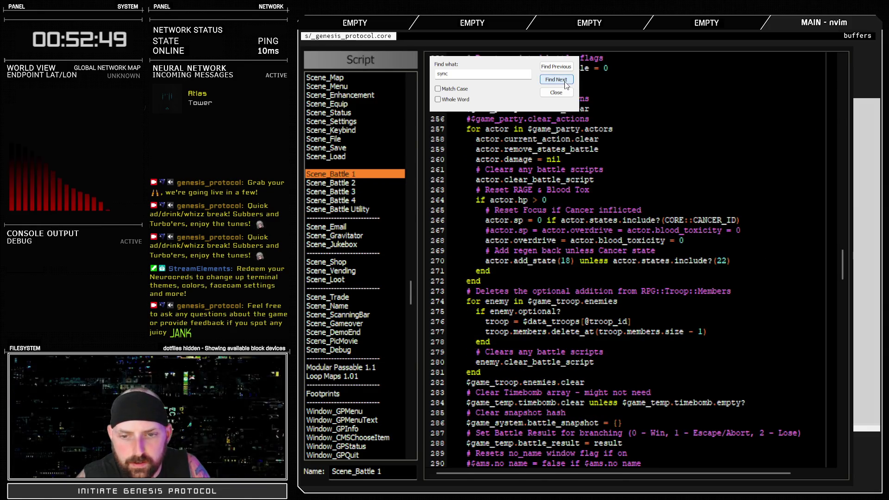
double_click(482, 76)
- Search for 'unban' and select the sync_window_contents('unban_refresh') call on Scene_Battle 4 line 325
text(unbal)
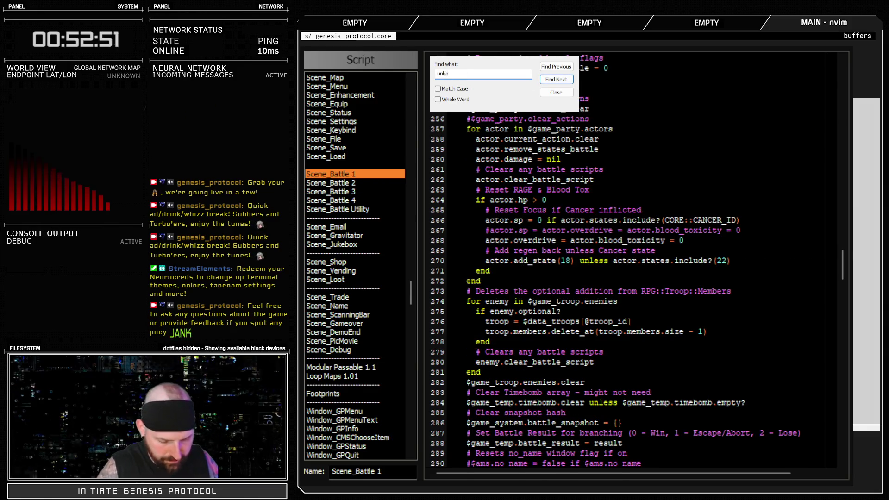
click(333, 185)
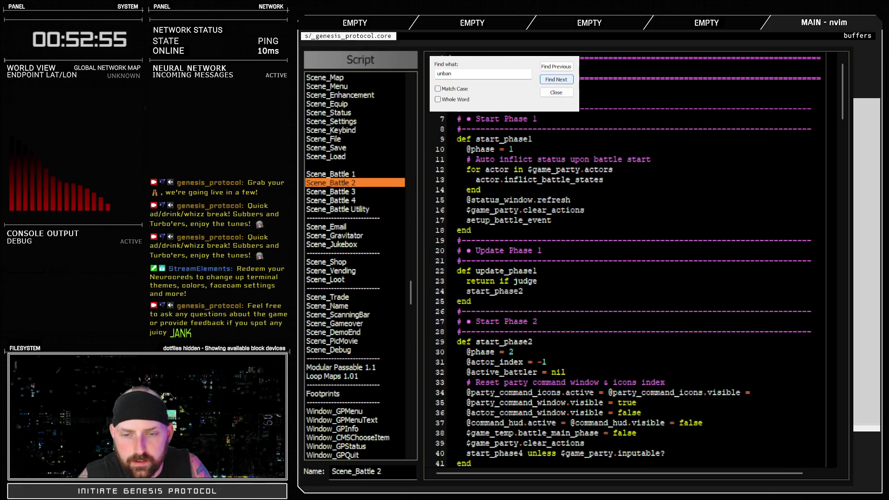
key(Return)
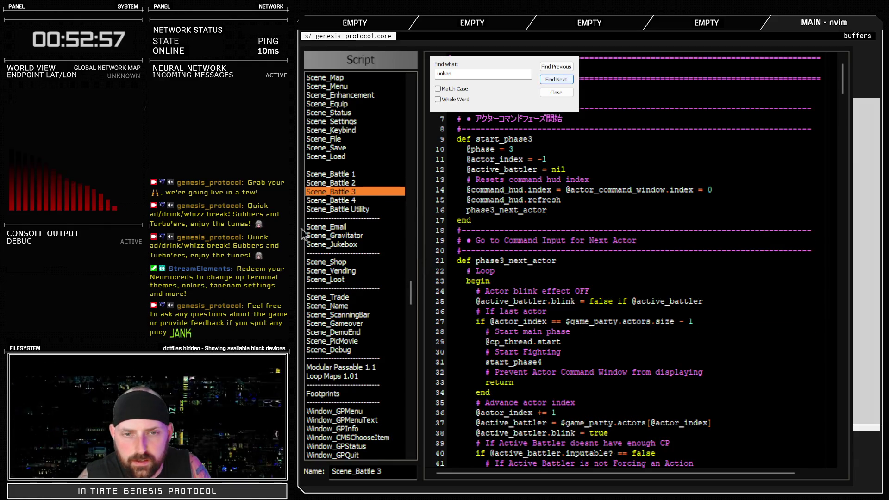
click(347, 202)
click(561, 81)
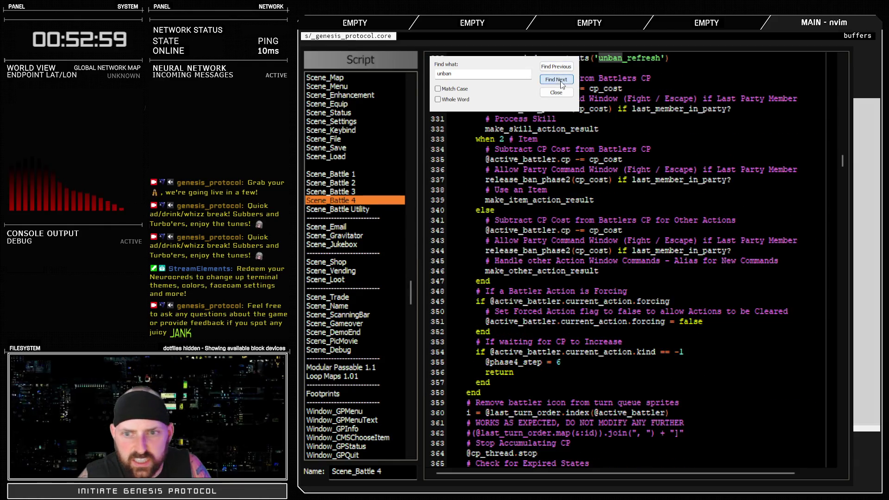
scroll(586, 294, up, 8)
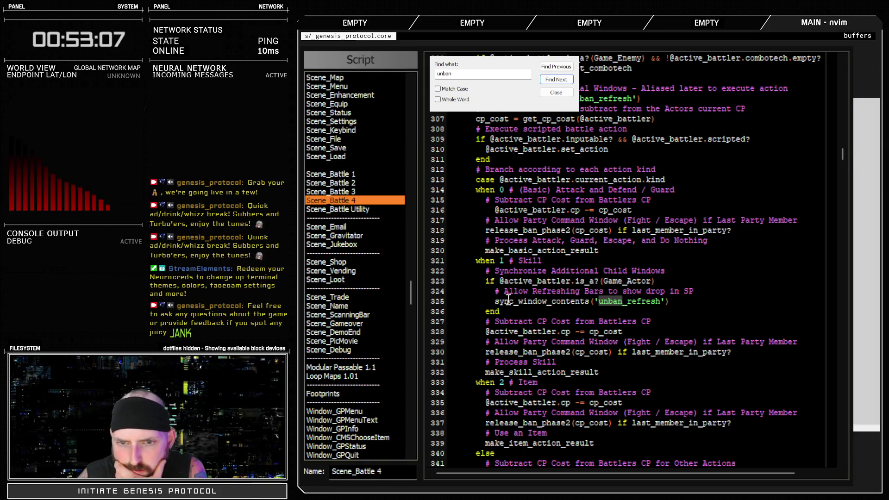
drag(496, 301, 670, 301)
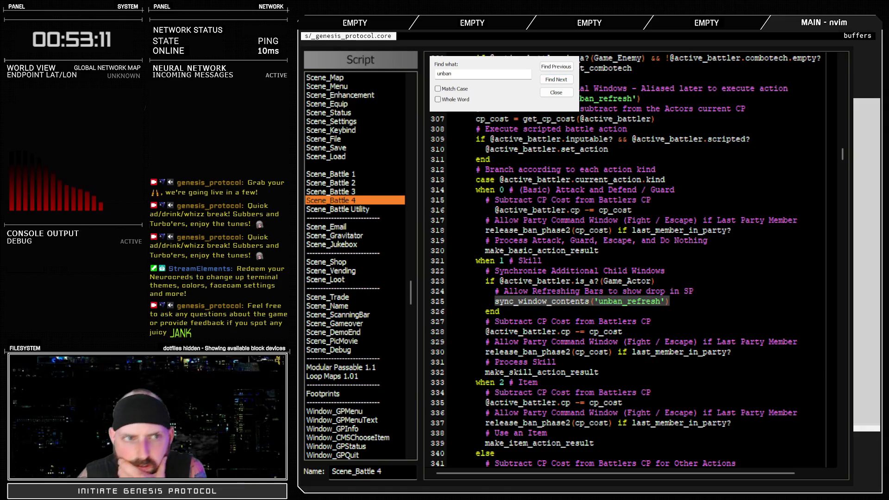
click(367, 191)
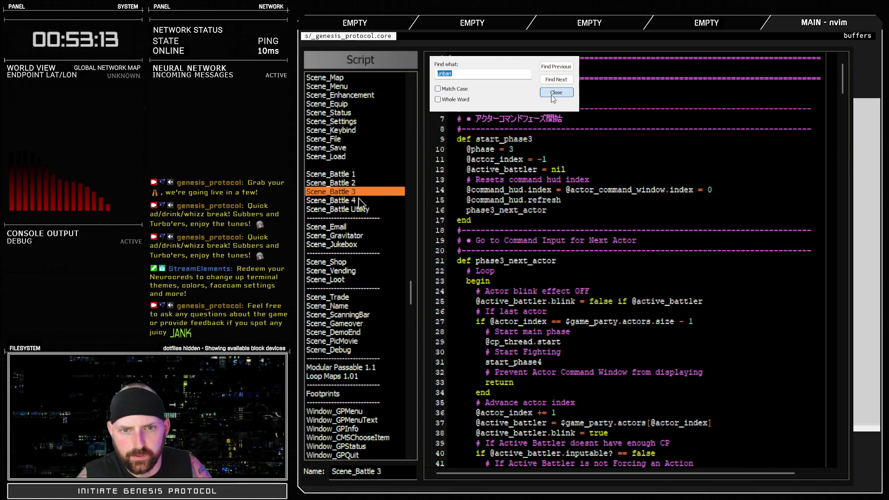
click(364, 200)
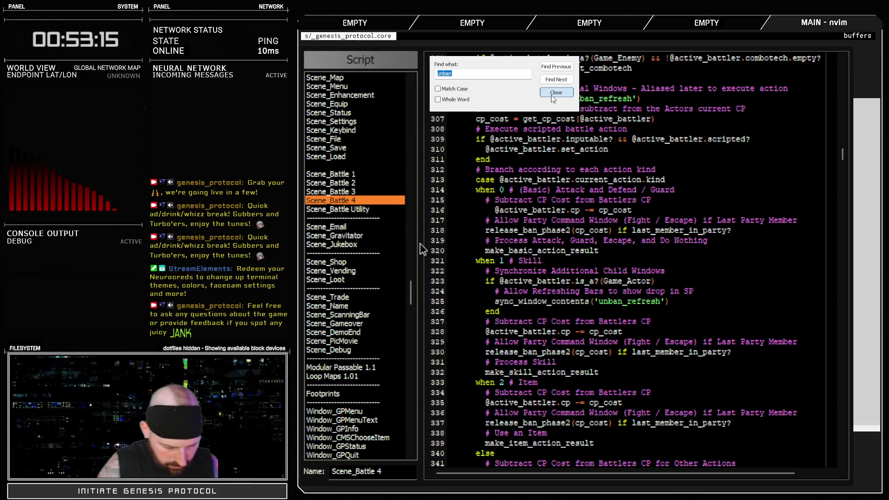
- Search all scripts for sync_window_conte, then review Scene_Battle 4's update_phase4_step2 CP-wait code
key(ctrl+shift+f)
text(sync_window_contents)
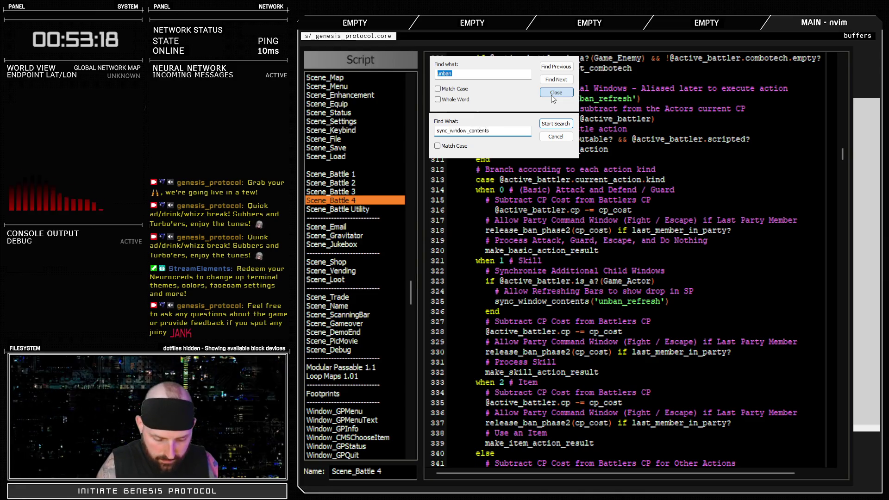
key(Return)
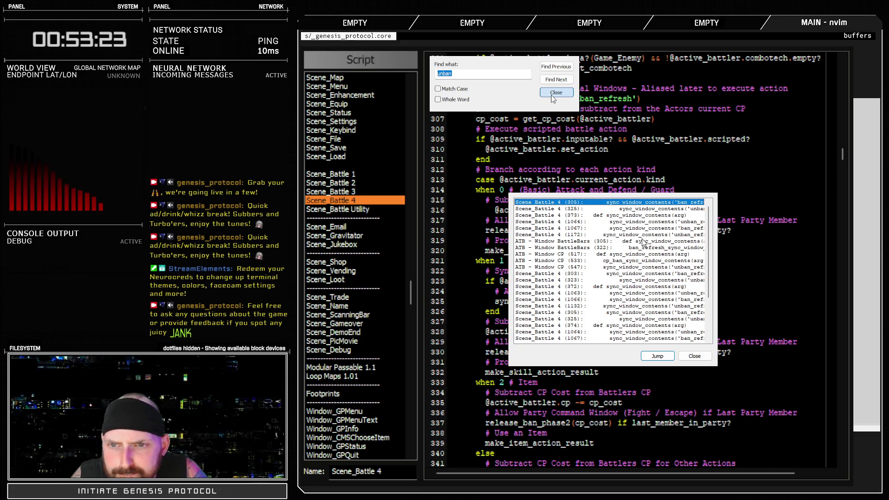
key(Return)
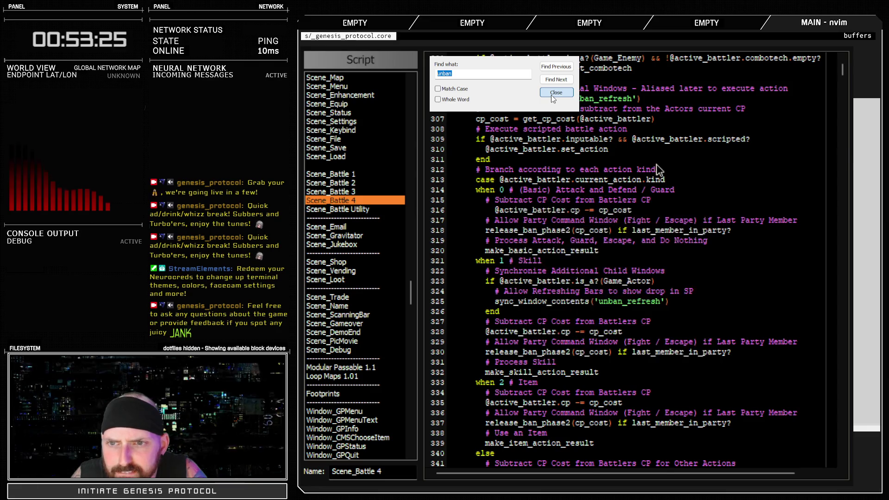
scroll(582, 324, up, 13)
scroll(583, 324, up, 14)
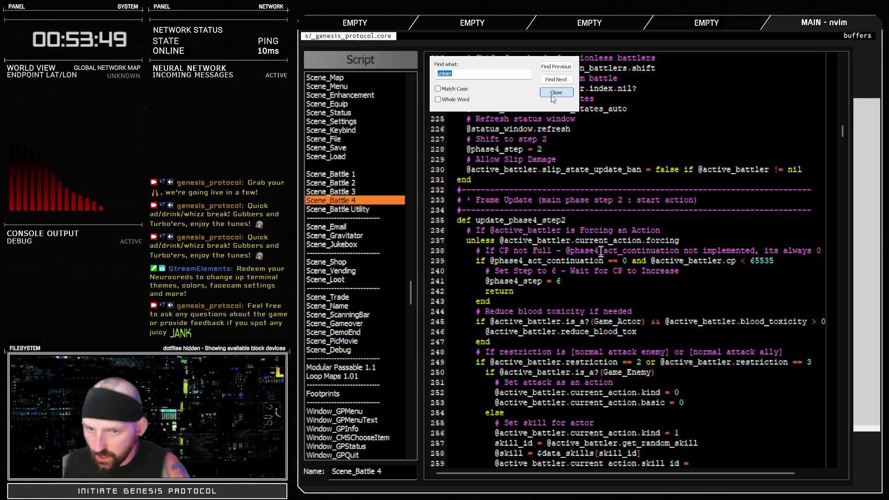
scroll(597, 248, down, 12)
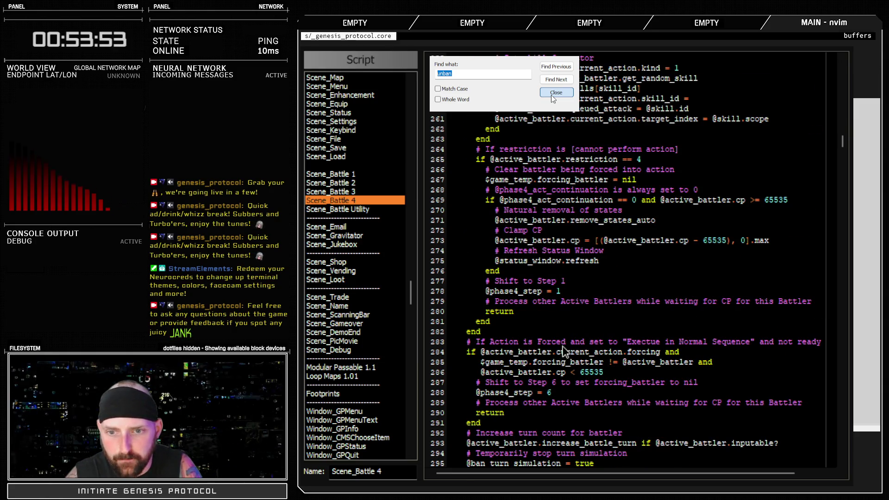
text(sync_sindow)
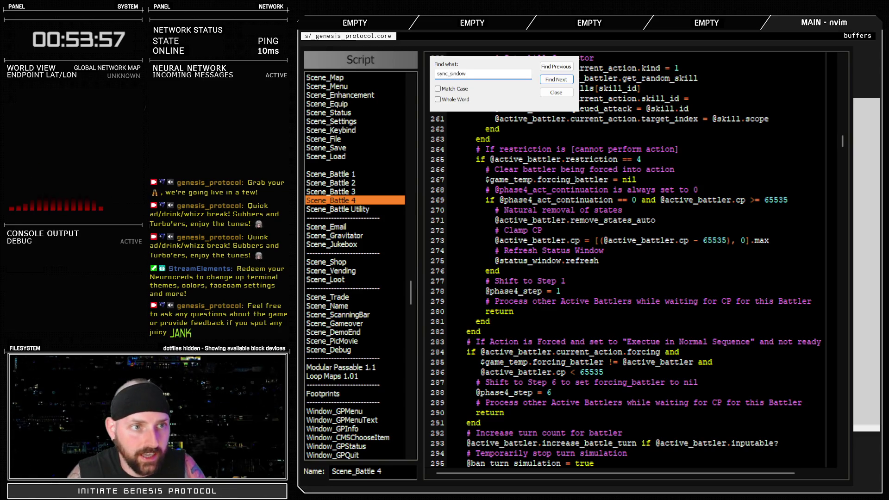
- Correct the search to 'sync_window', find the next match, and try then undo a blank line after line 304
click(451, 73)
key(Delete)
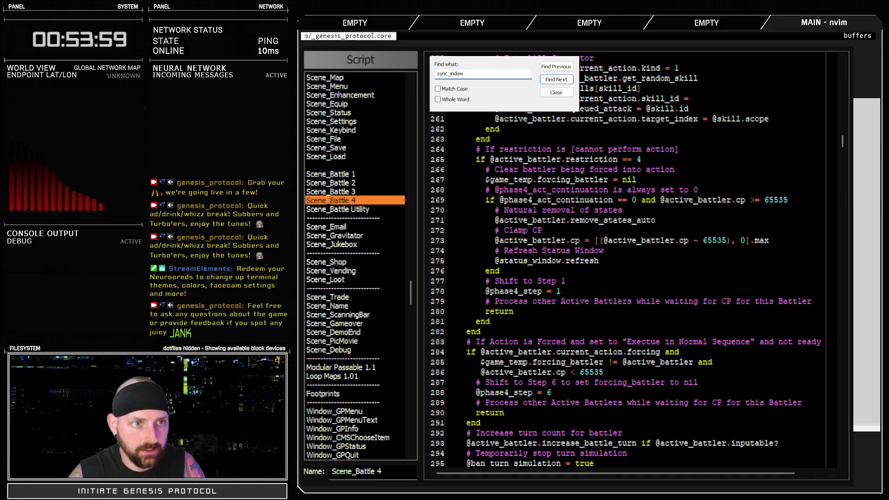
text(w)
click(558, 80)
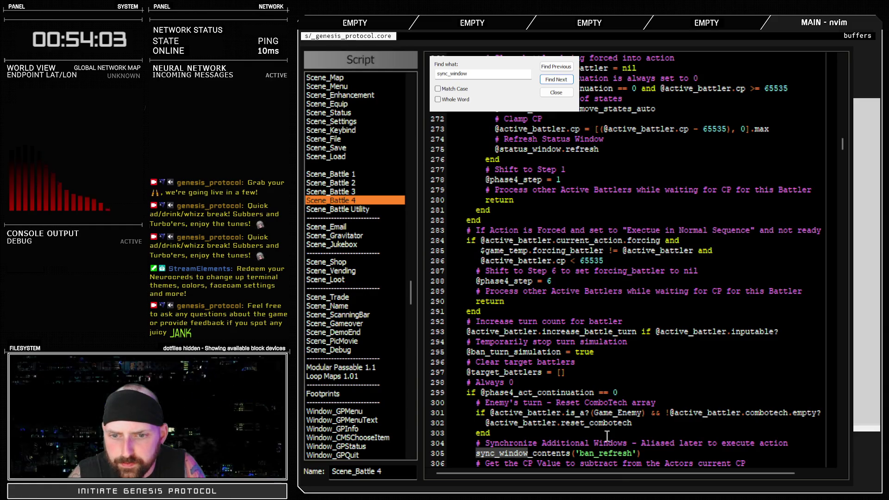
scroll(607, 437, down, 6)
click(686, 269)
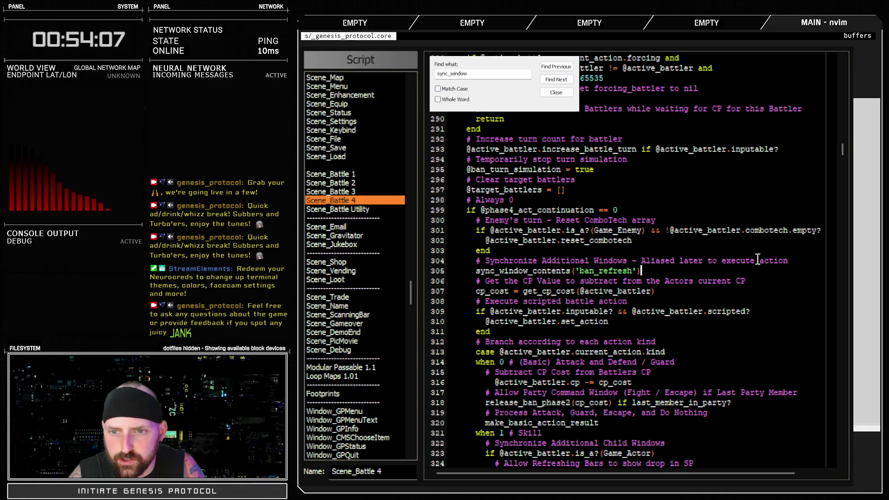
click(796, 260)
key(Return)
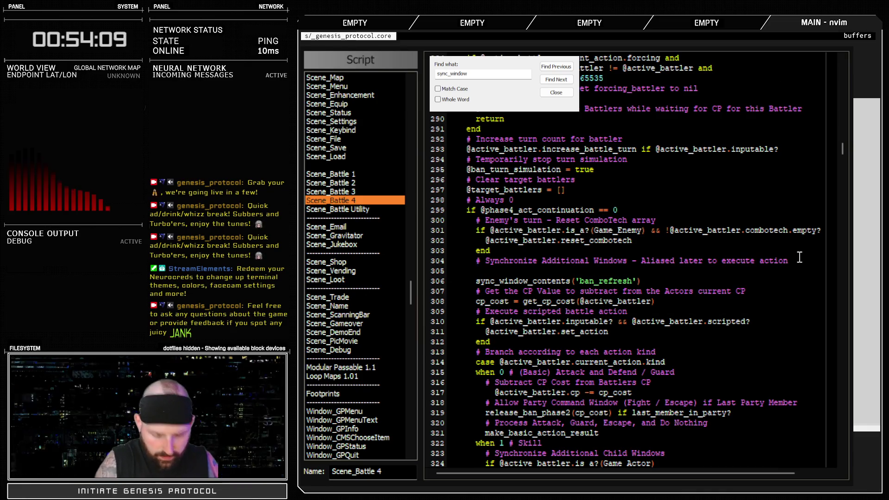
key(ctrl+z)
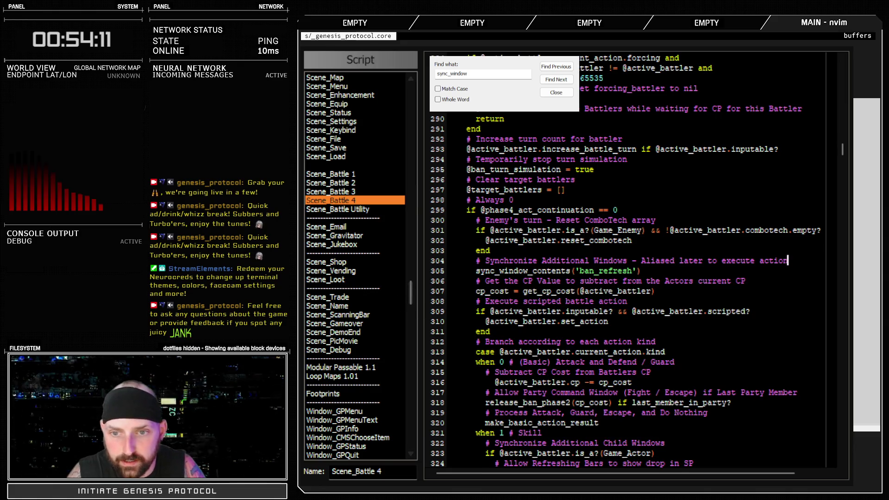
- Search sync_window_contents(' and step through its unban_refresh calls across Scene_Battle 3, 2 and 1
click(489, 74)
text(_con)
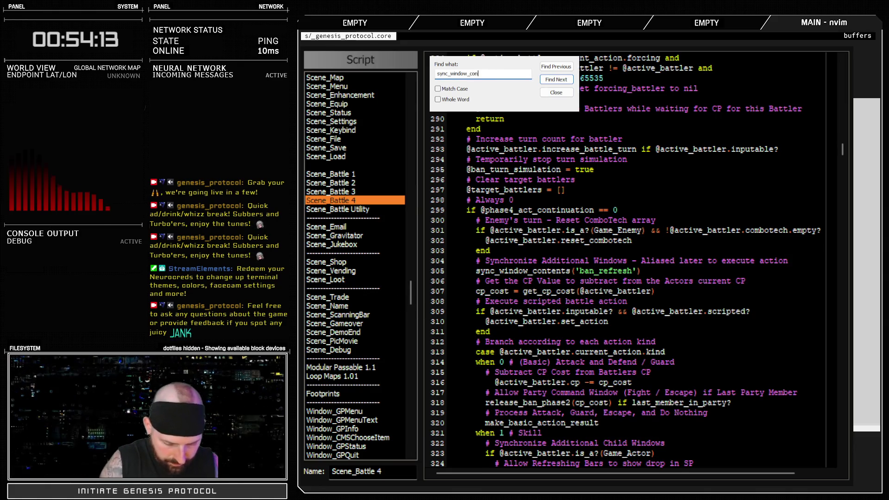
text(tents('unban)
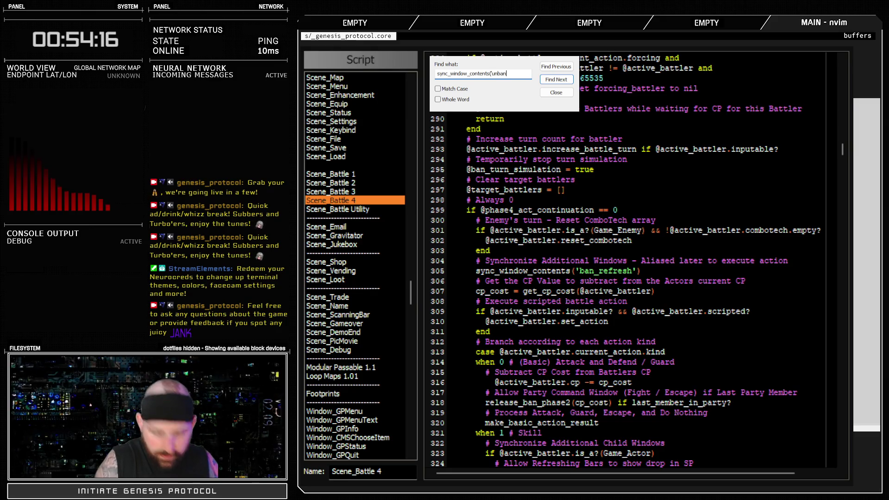
key(Return)
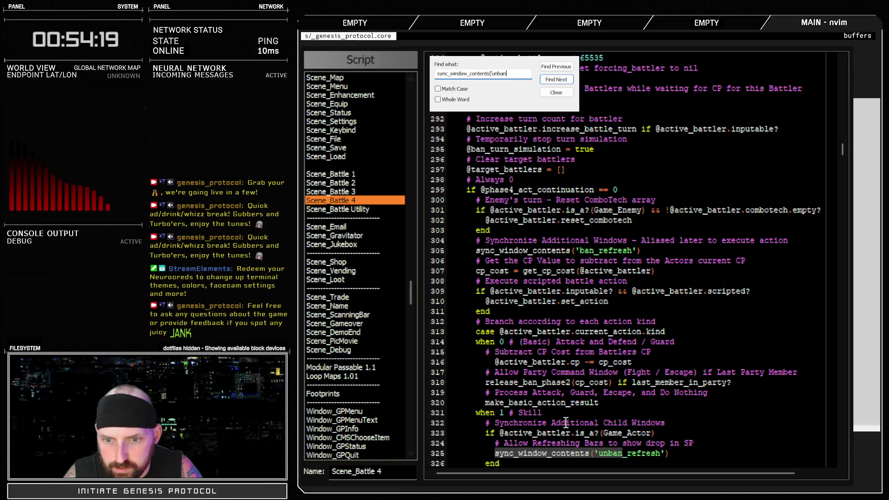
click(566, 81)
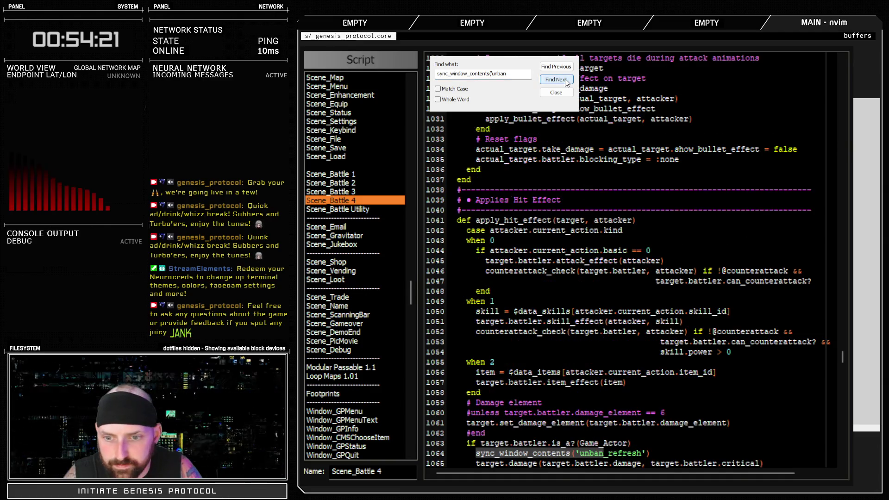
click(566, 81)
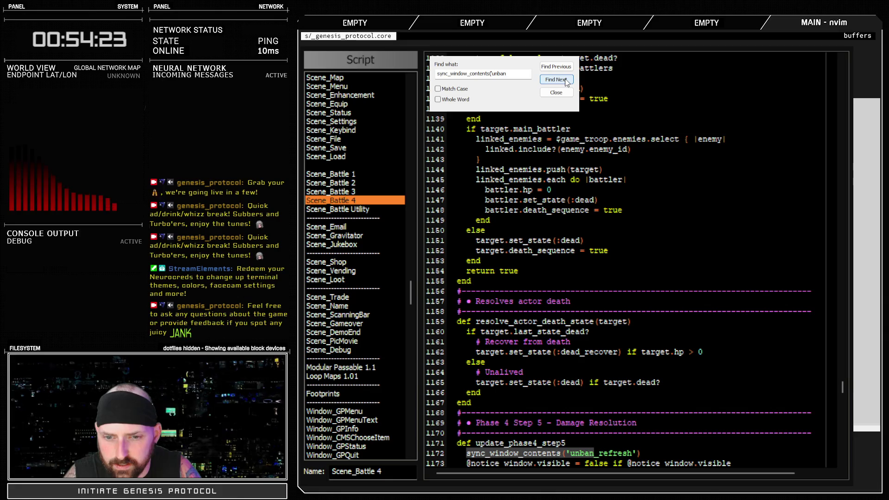
click(565, 79)
click(565, 79)
click(561, 67)
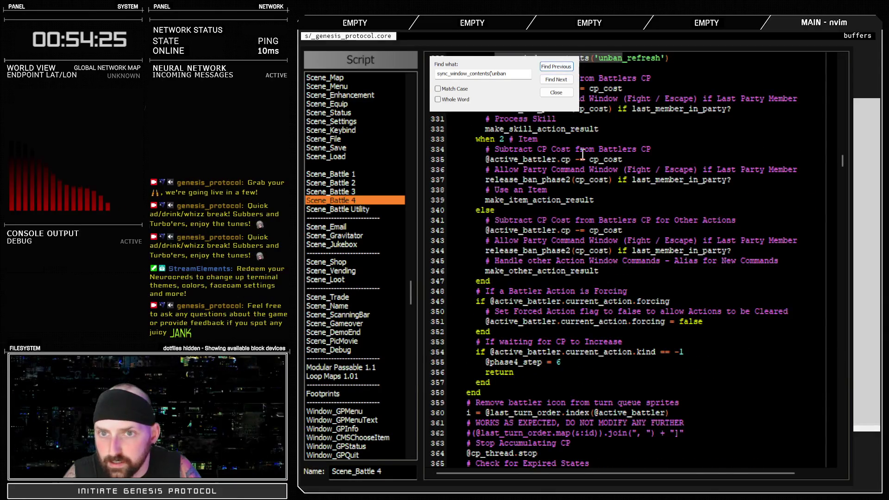
scroll(583, 249, up, 6)
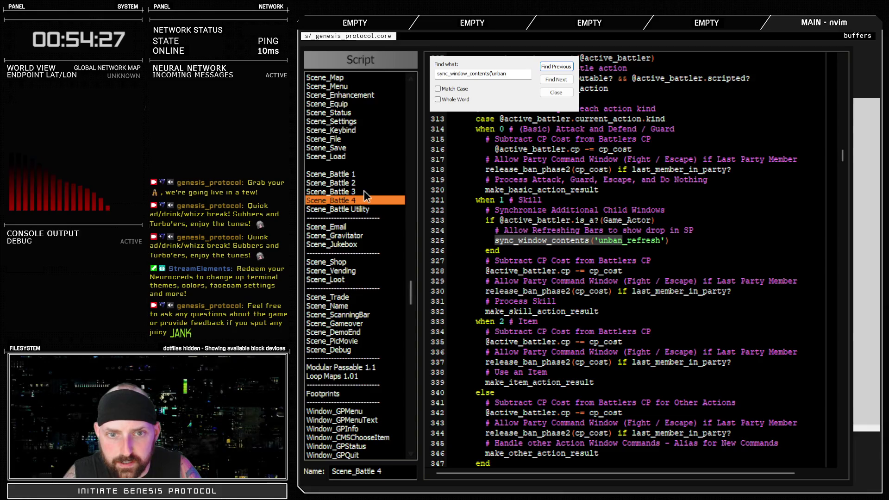
click(364, 190)
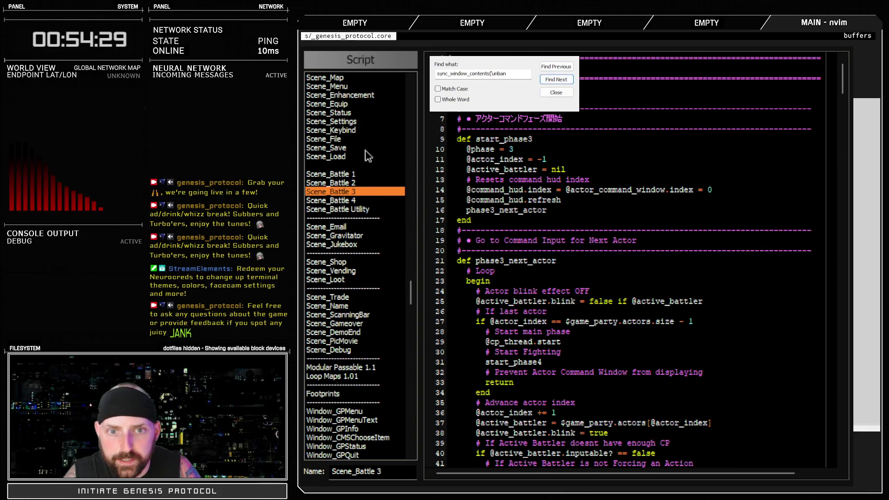
click(357, 183)
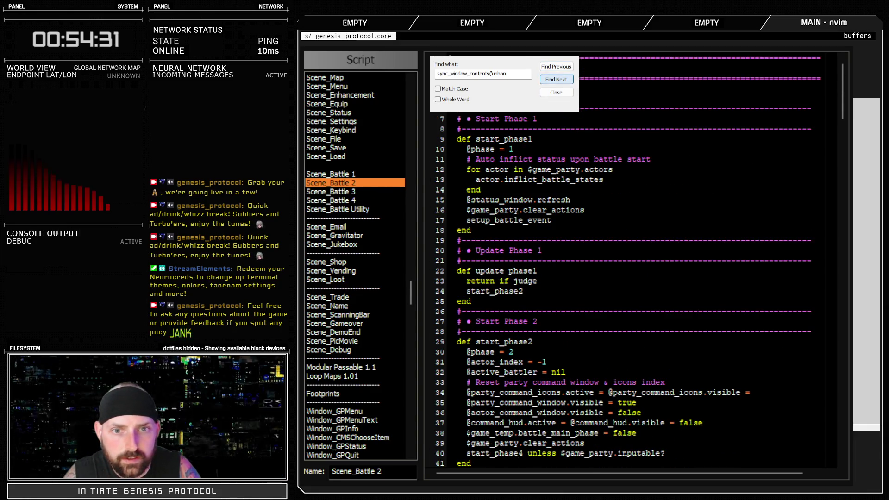
click(556, 79)
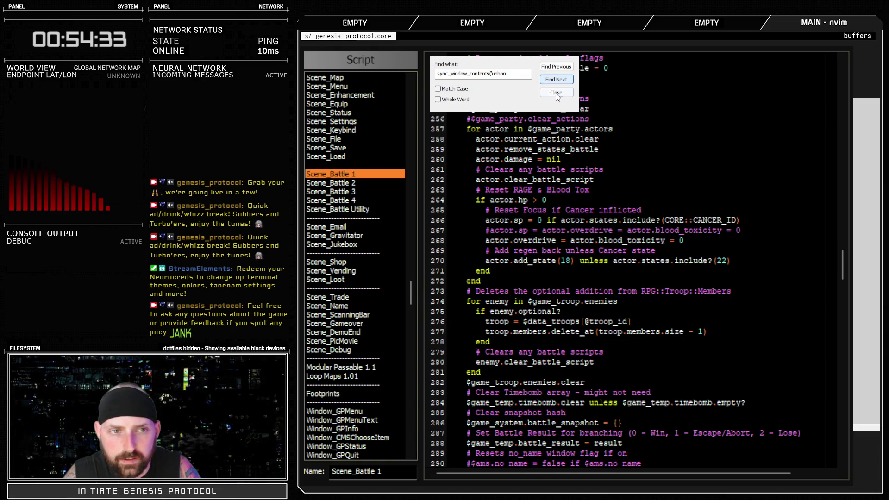
- Close the Script Editor, then open the Database and cancel out of it
click(557, 96)
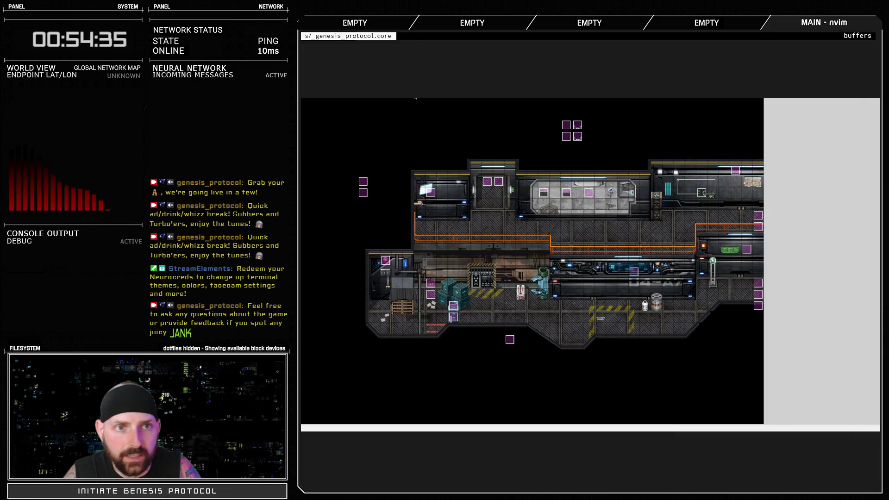
key(F9)
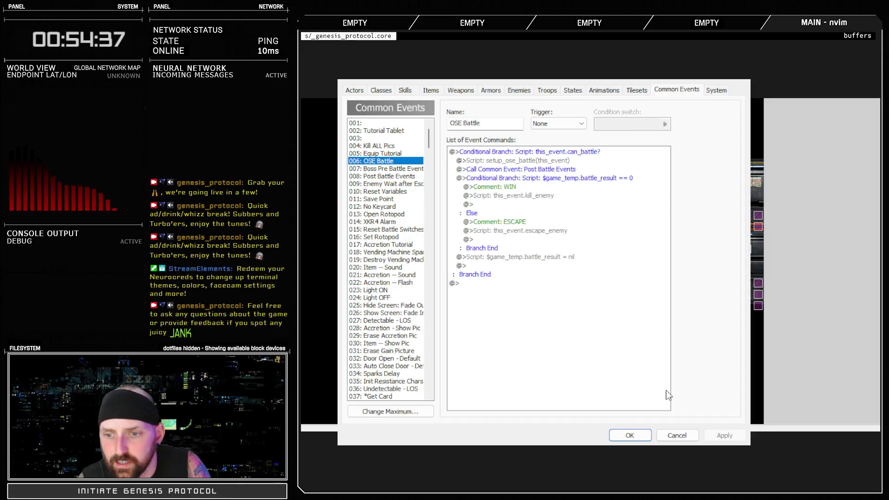
click(695, 436)
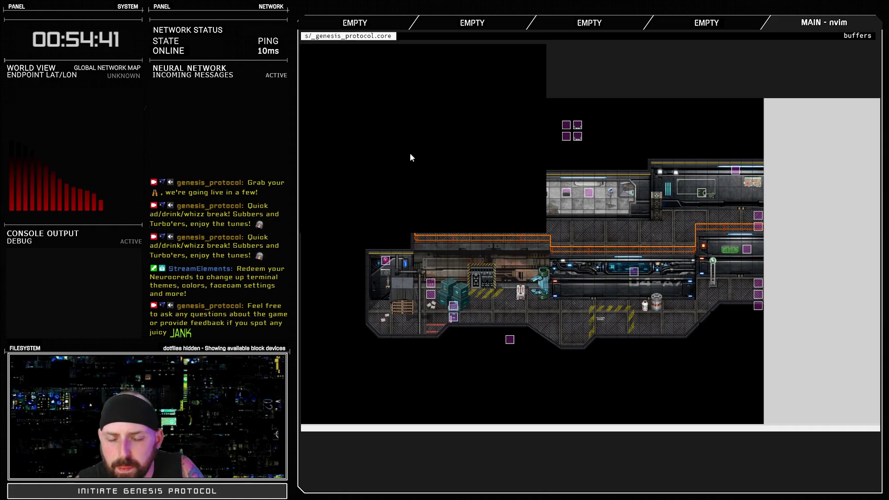
- Playtest the game by loading save slot 4, then quit back to the editor
key(ctrl+r)
click(658, 272)
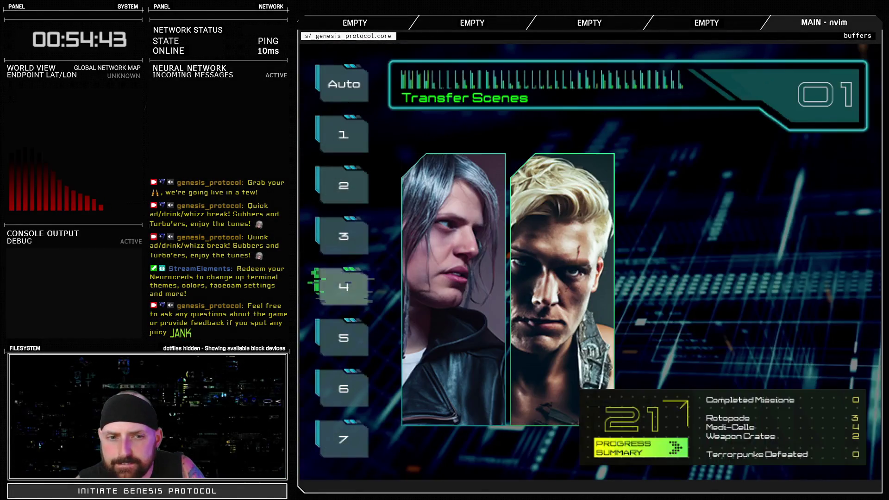
key(Return)
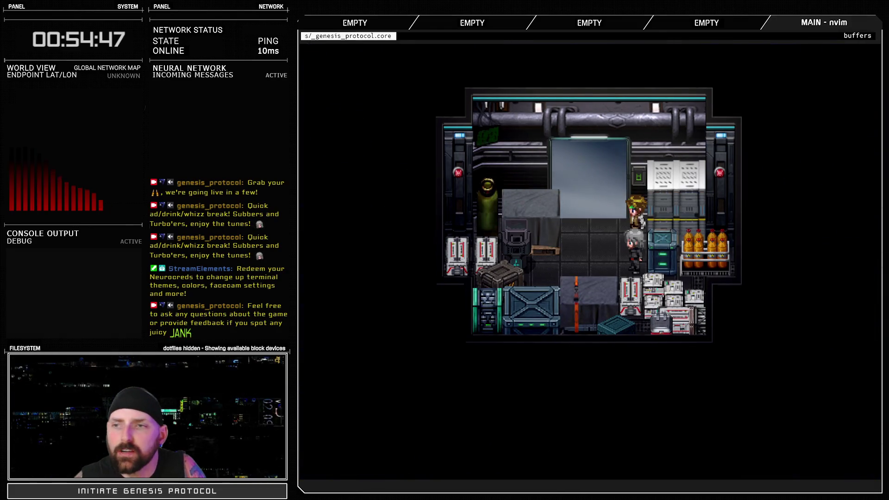
key(alt+F4)
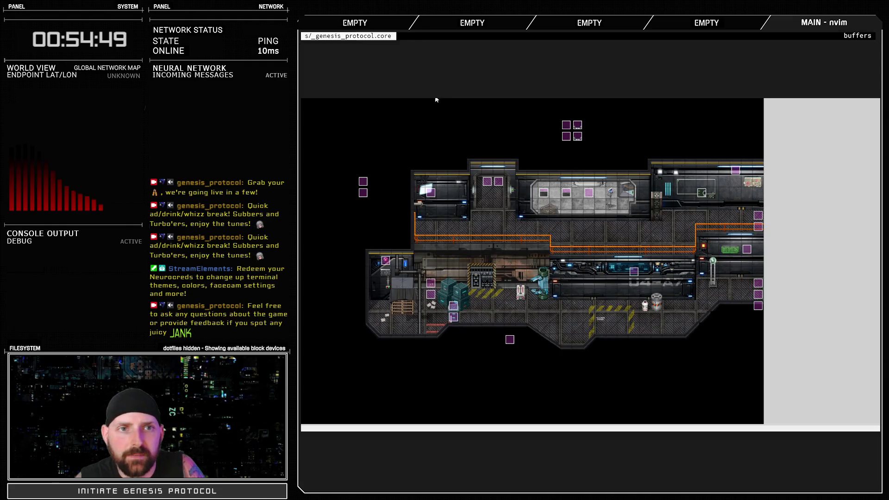
key(F11)
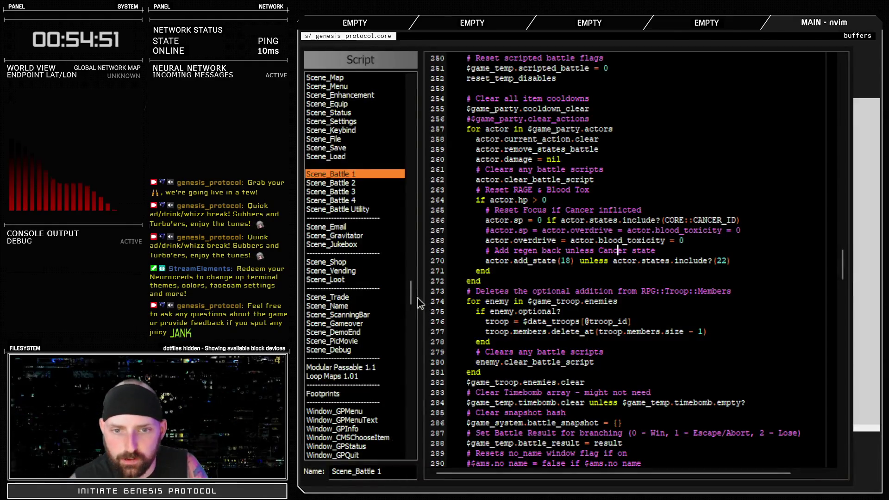
- Change $BTEST from false to true on line 5 of the Debug script and confirm with OK
drag(411, 297, 408, 92)
click(337, 87)
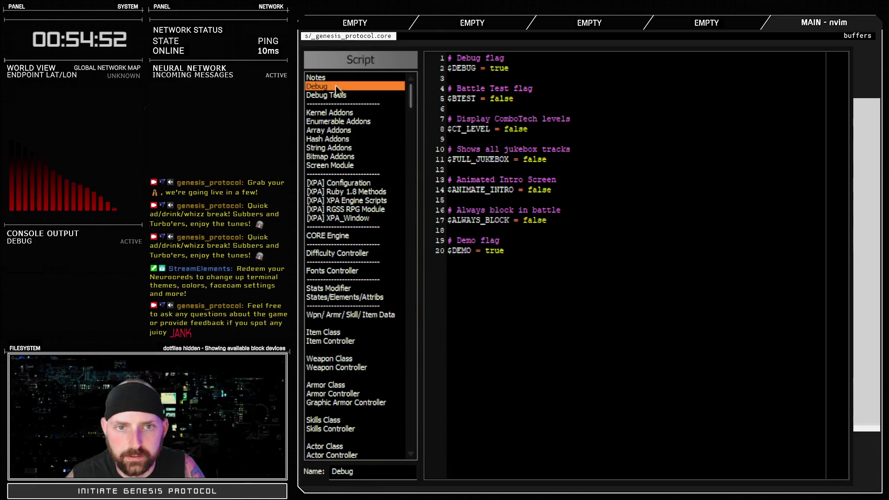
double_click(508, 98)
text(true)
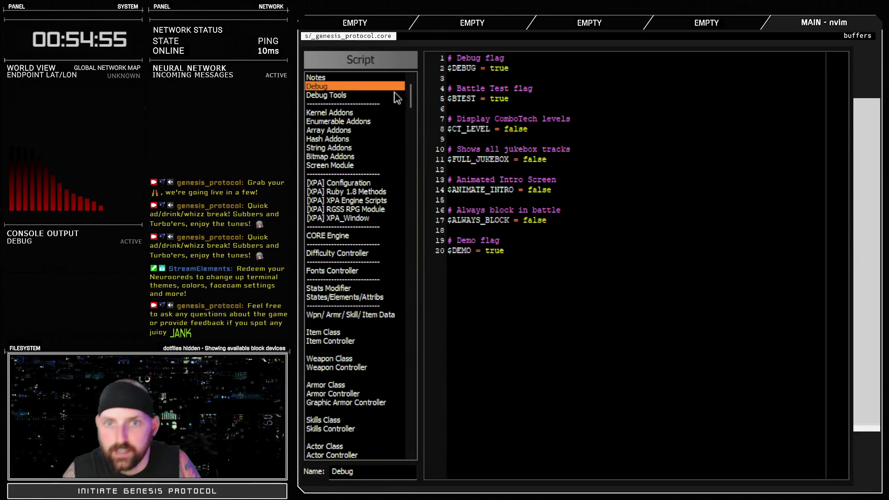
click(665, 485)
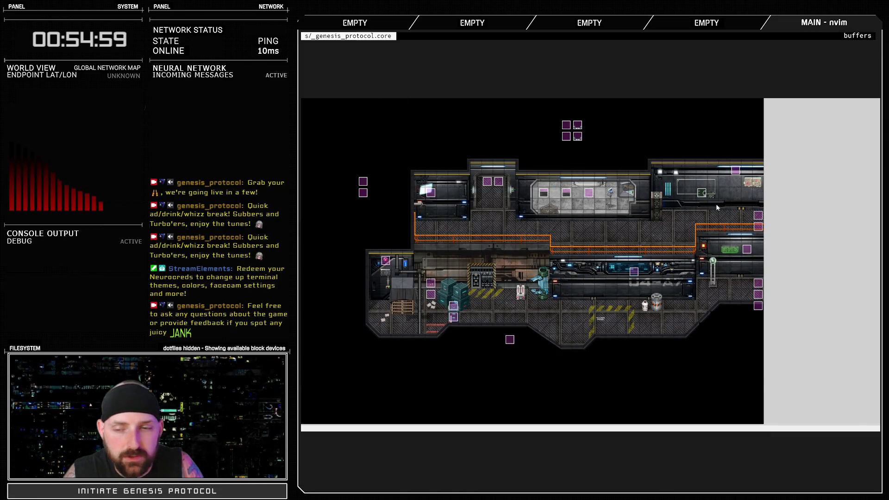
key(F9)
click(547, 90)
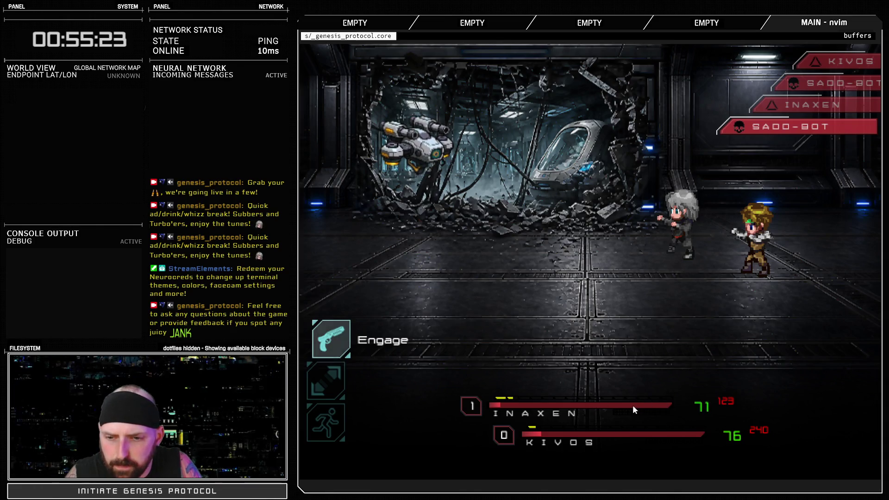
key(Return)
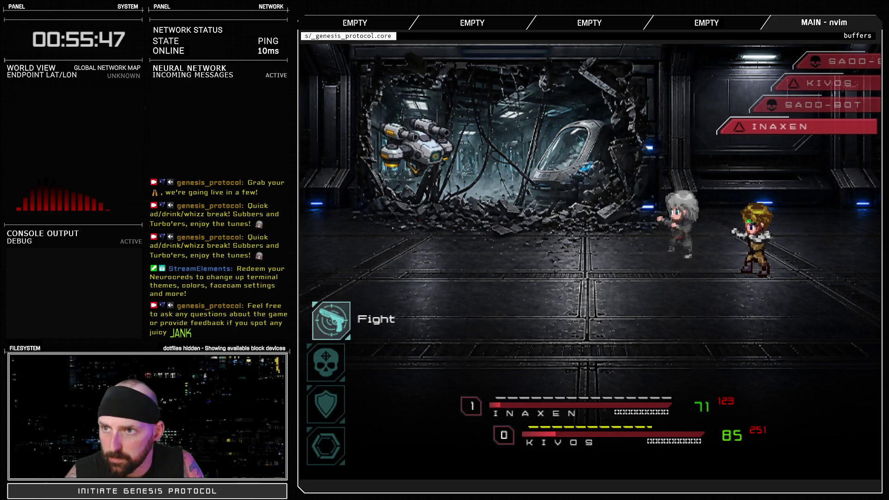
click(872, 46)
key(Escape)
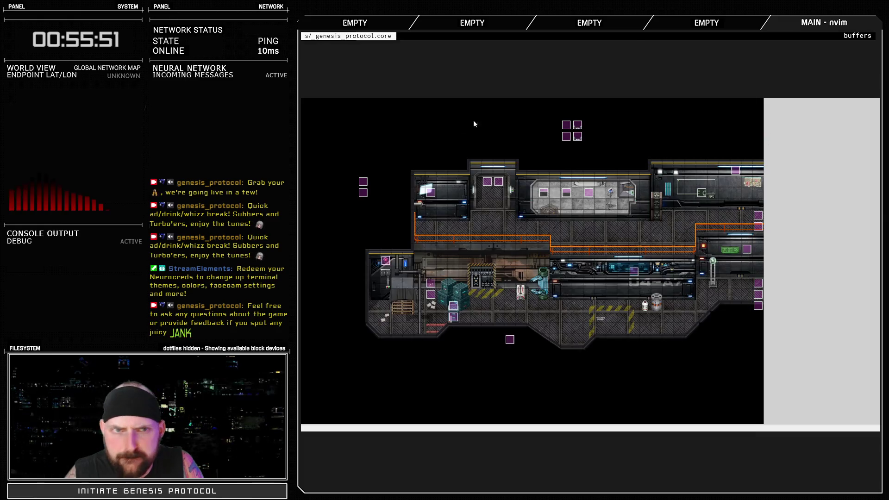
- Open ATB - Window BattleBars at its refresh method and select the draw_battle_hr_bar call on line 233
key(F11)
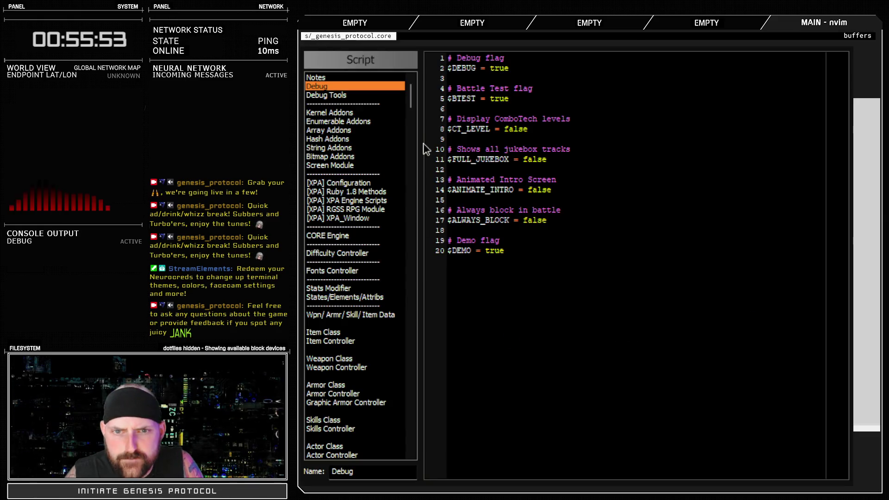
mouse_move(410, 101)
mouse_down()
mouse_move(414, 362)
mouse_move(410, 340)
mouse_up()
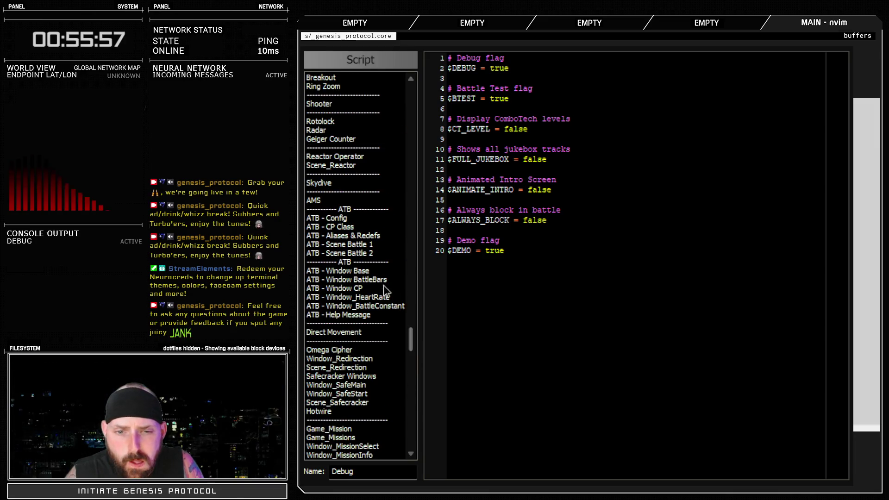
click(386, 280)
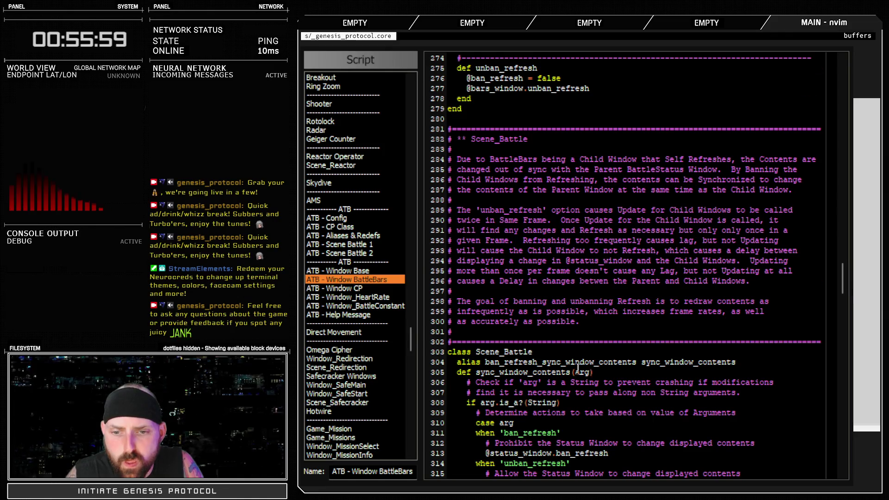
scroll(578, 368, down, 10)
scroll(587, 360, up, 20)
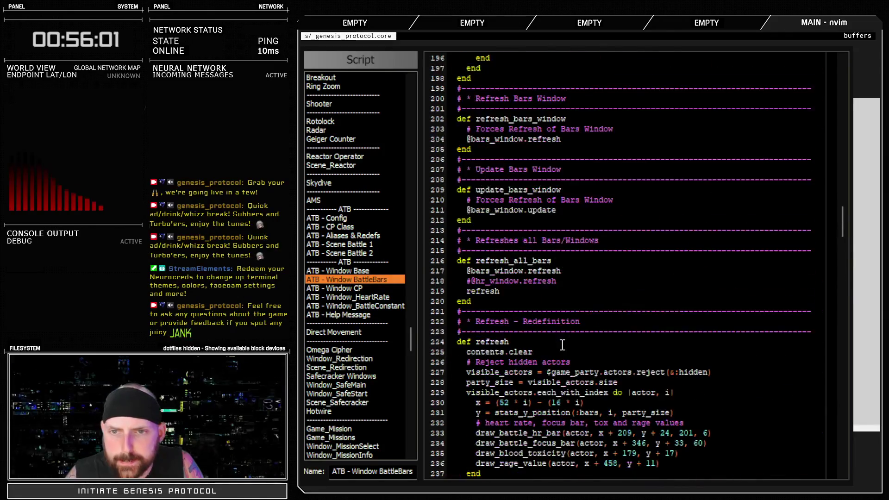
scroll(551, 347, down, 10)
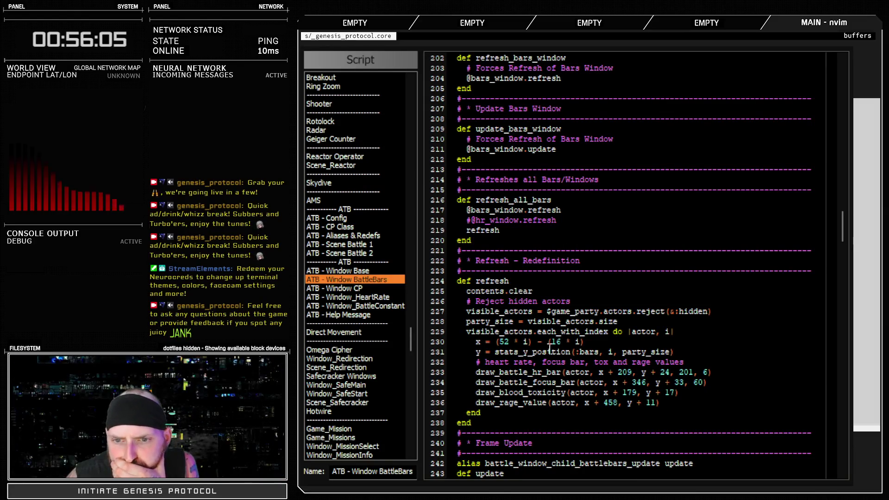
mouse_move(517, 382)
mouse_down()
mouse_move(719, 366)
mouse_move(725, 381)
mouse_up()
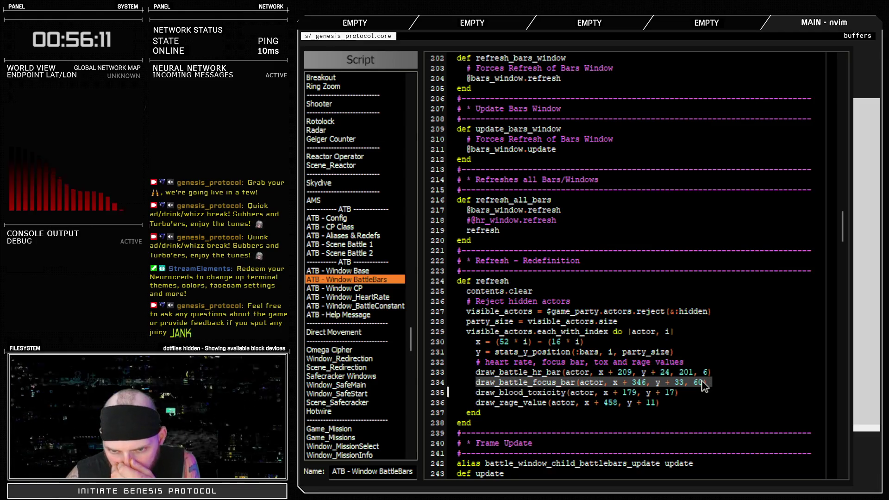
double_click(552, 373)
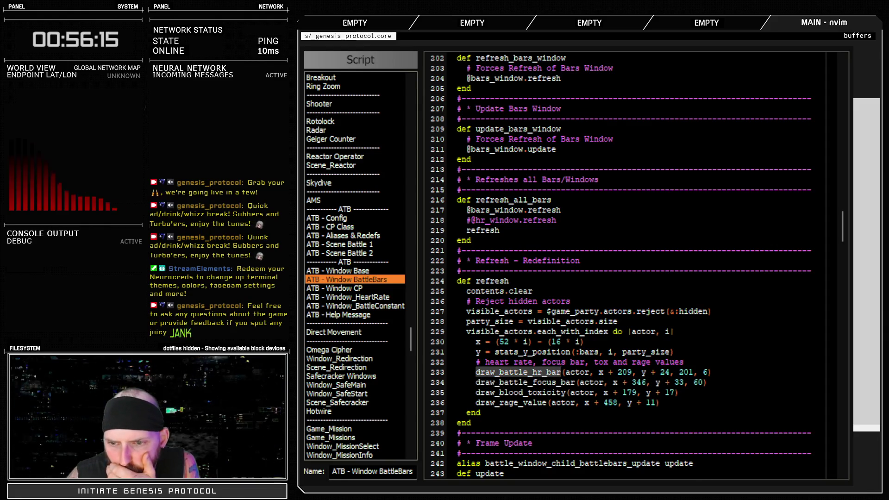
key(F12)
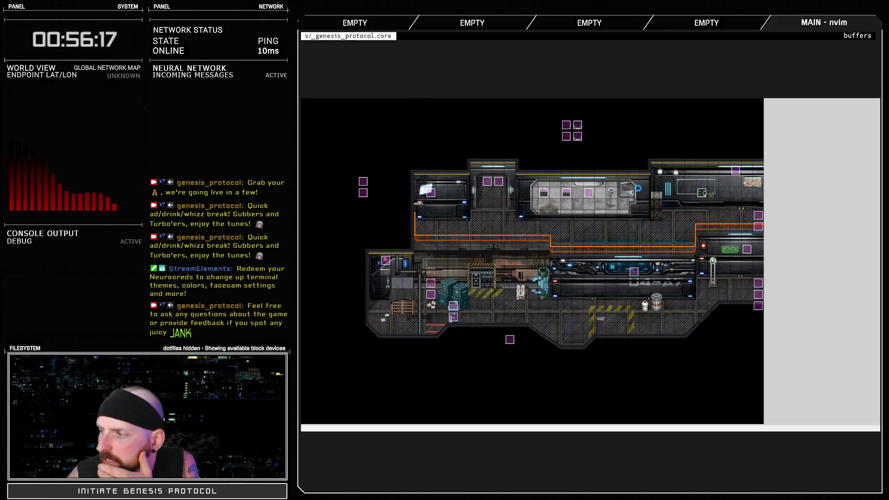
key(alt+Tab)
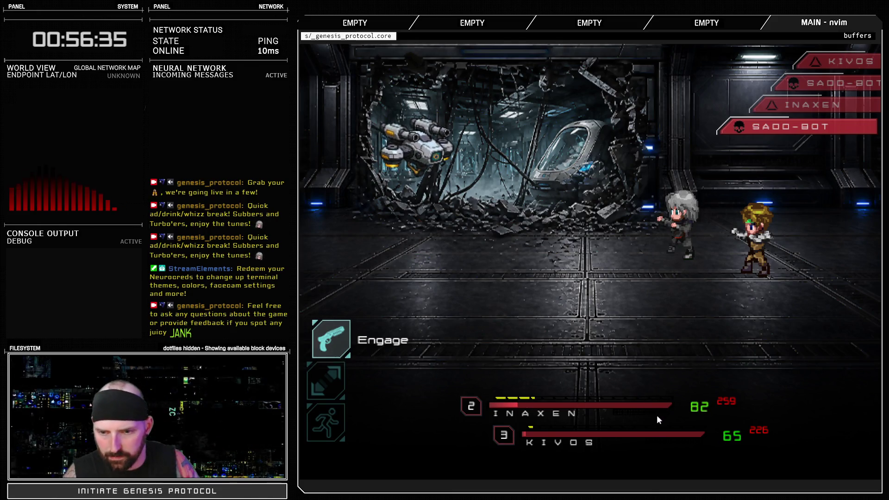
key(Return)
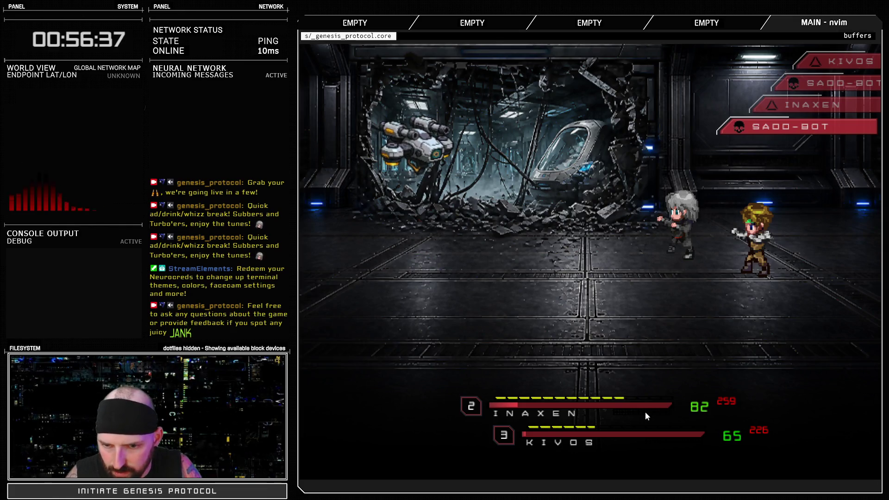
key(Down)
key(Down)
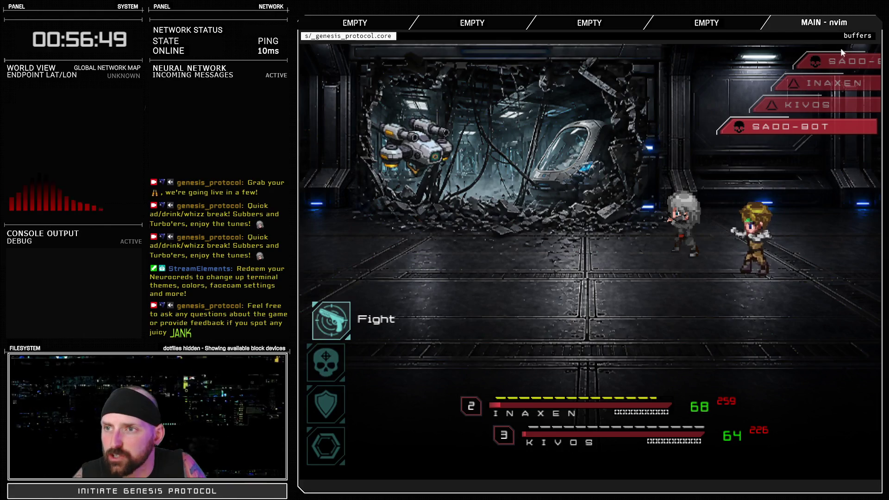
click(871, 36)
click(667, 436)
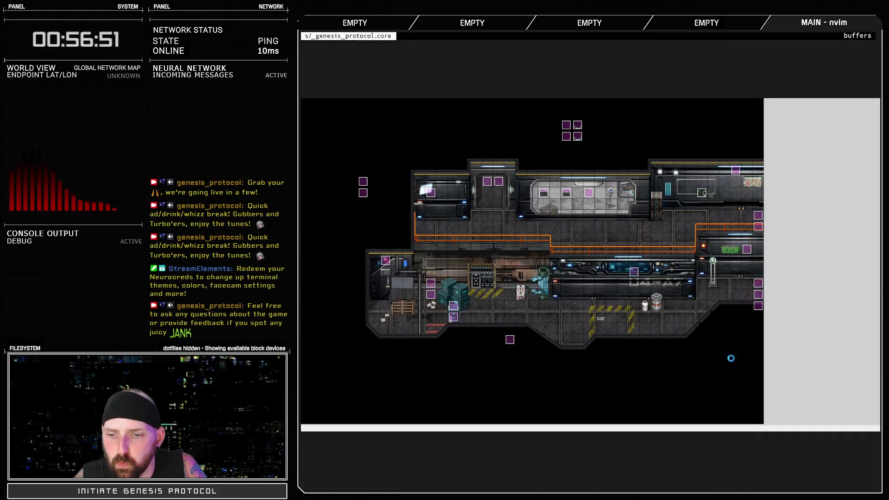
key(F11)
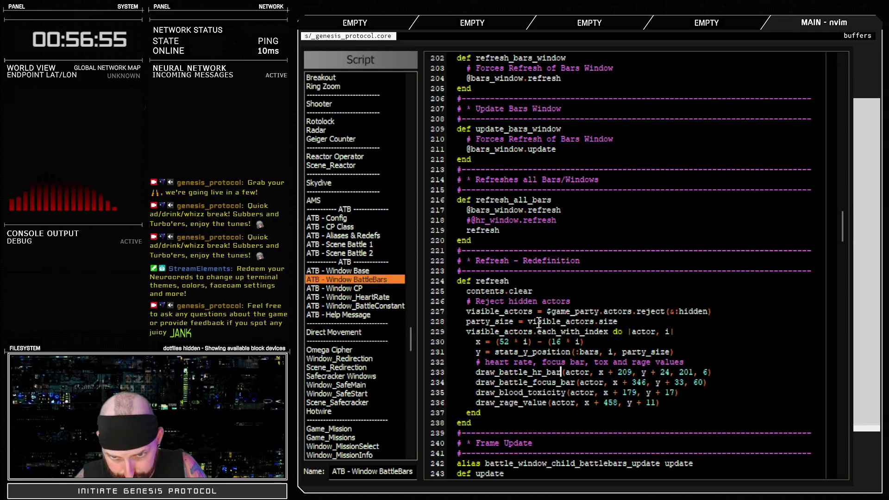
- Search for draw_battle_focus_bar, checking ATB - Window_HeartRate and Window_BattleConstant before returning to BattleBars
double_click(531, 382)
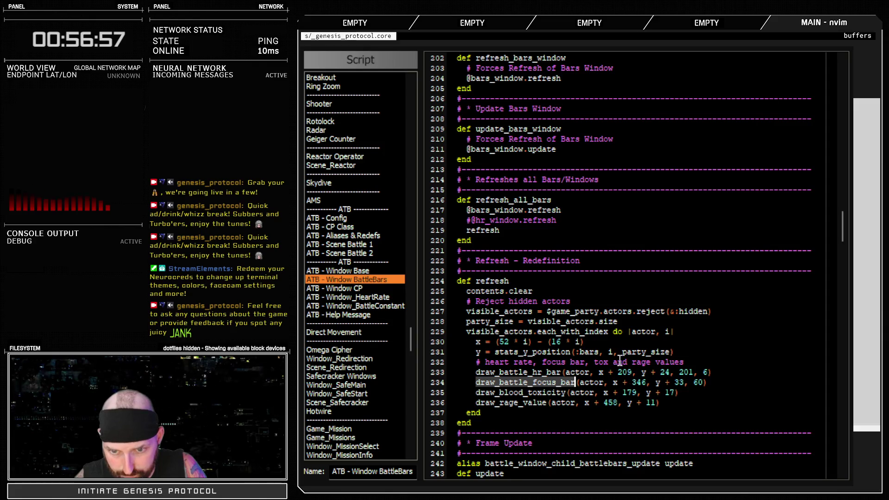
key(ctrl+f)
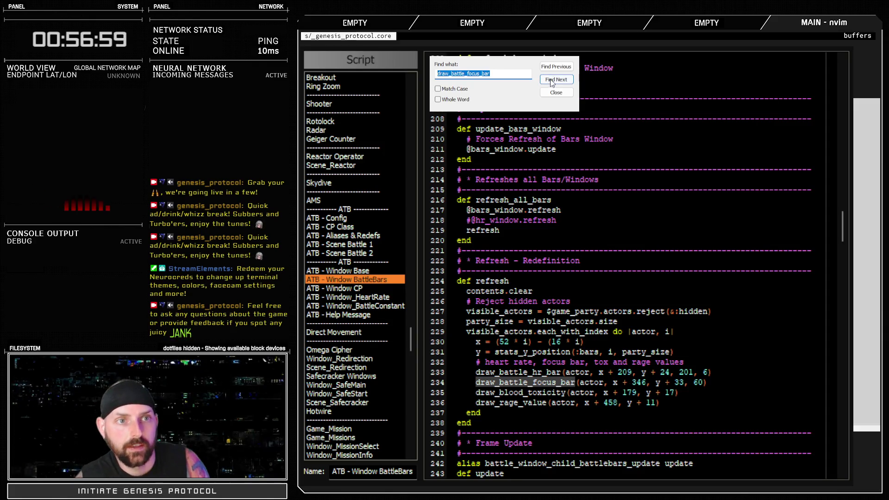
click(358, 300)
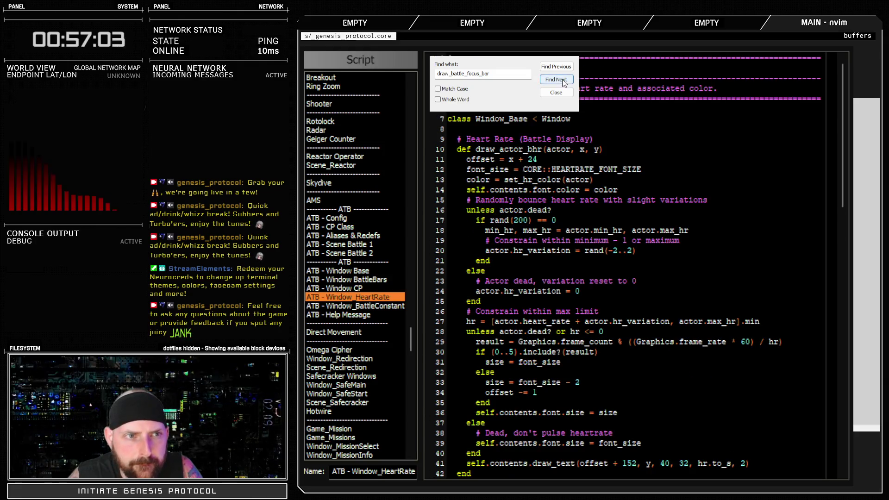
scroll(710, 287, down, 14)
scroll(709, 305, down, 11)
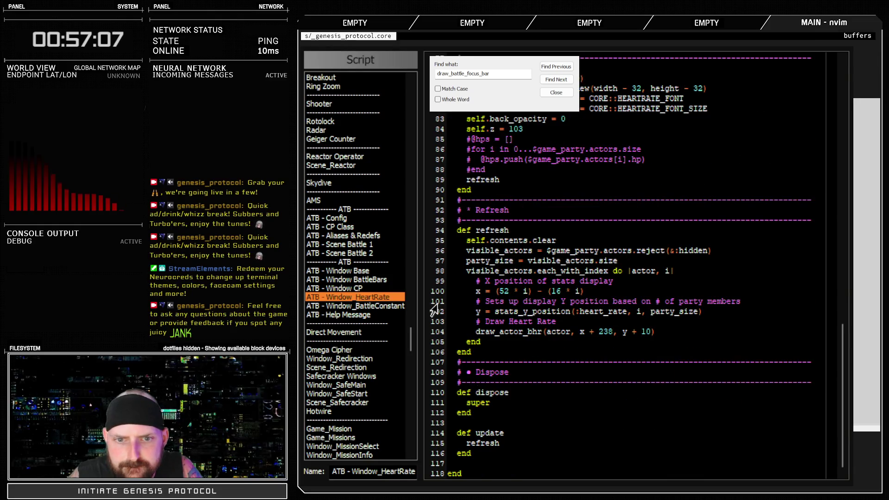
click(381, 307)
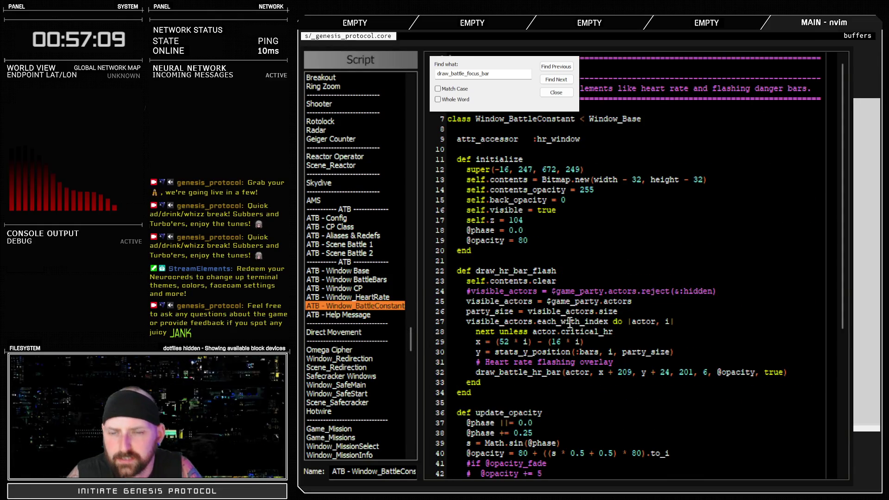
scroll(546, 326, down, 7)
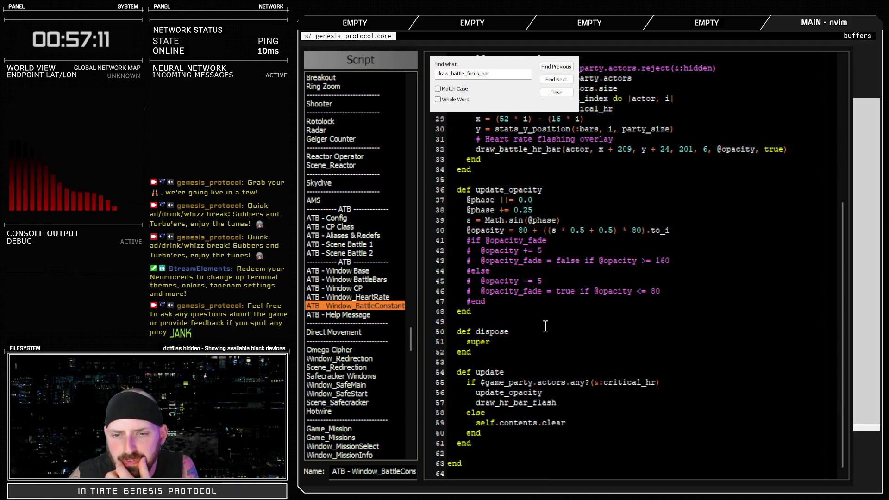
click(378, 280)
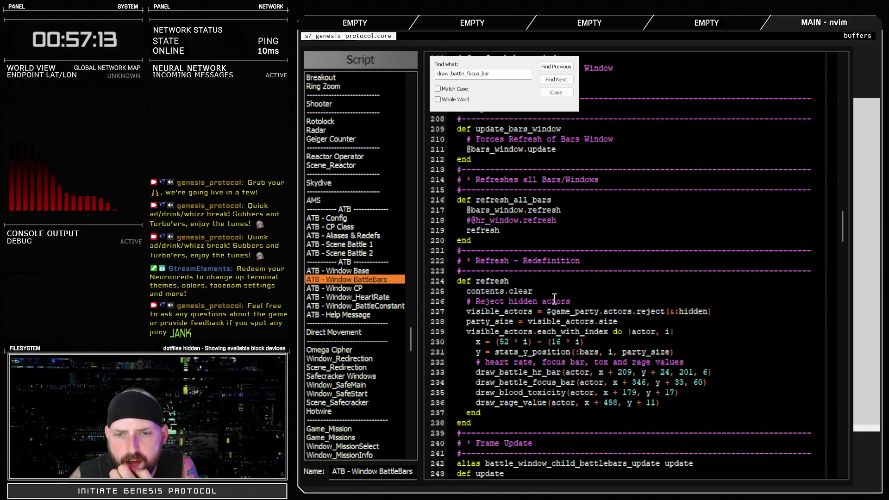
scroll(600, 321, down, 4)
scroll(600, 321, down, 20)
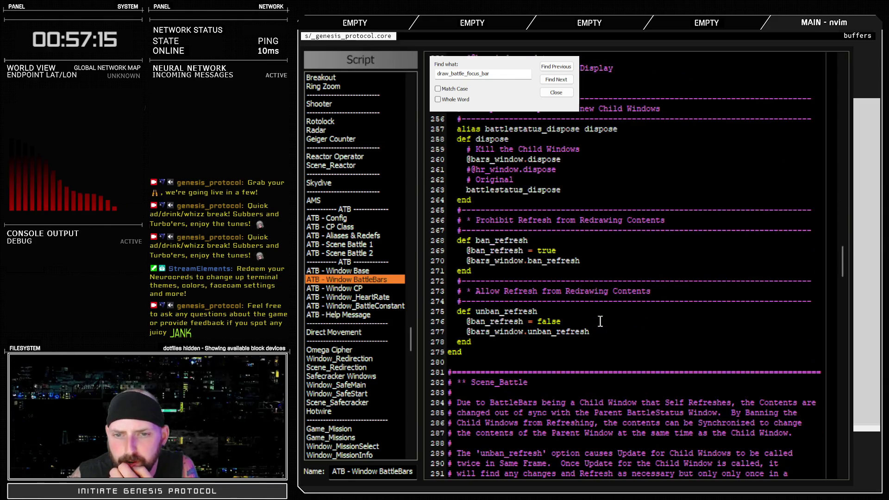
scroll(600, 322, up, 20)
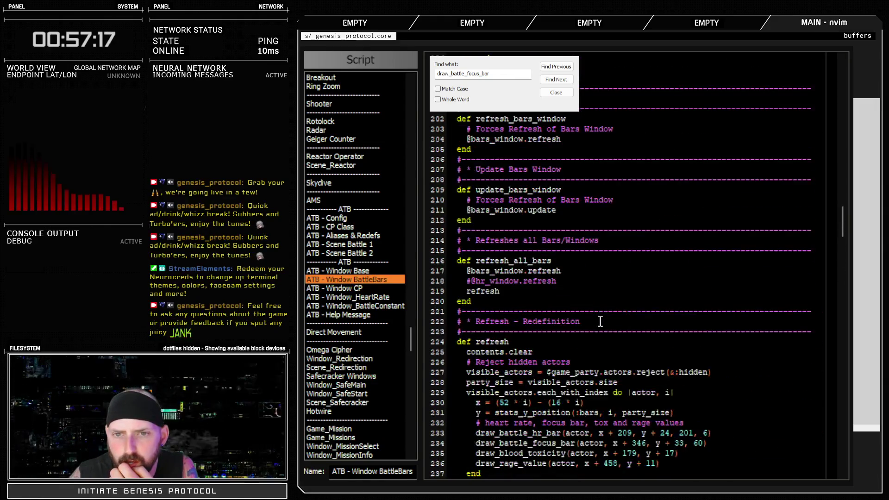
scroll(600, 322, down, 4)
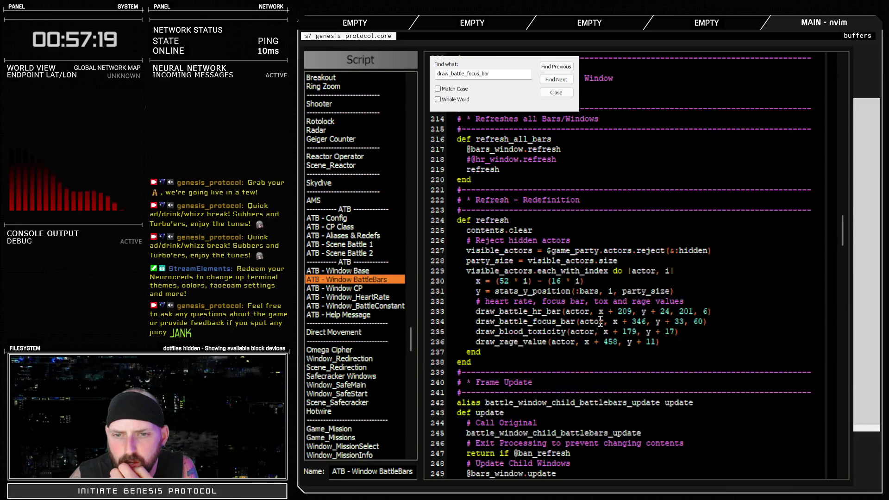
- List all draw_battle_focus_bar matches and jump to its definition in Window_Base
double_click(513, 312)
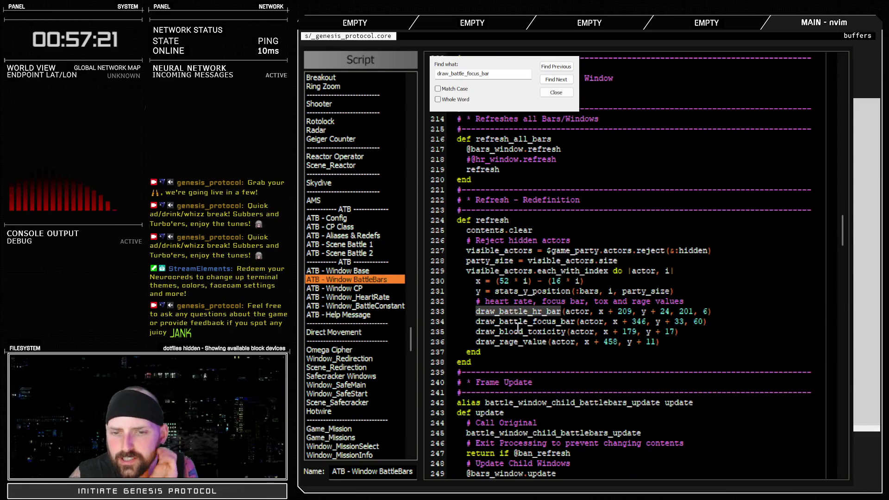
double_click(516, 323)
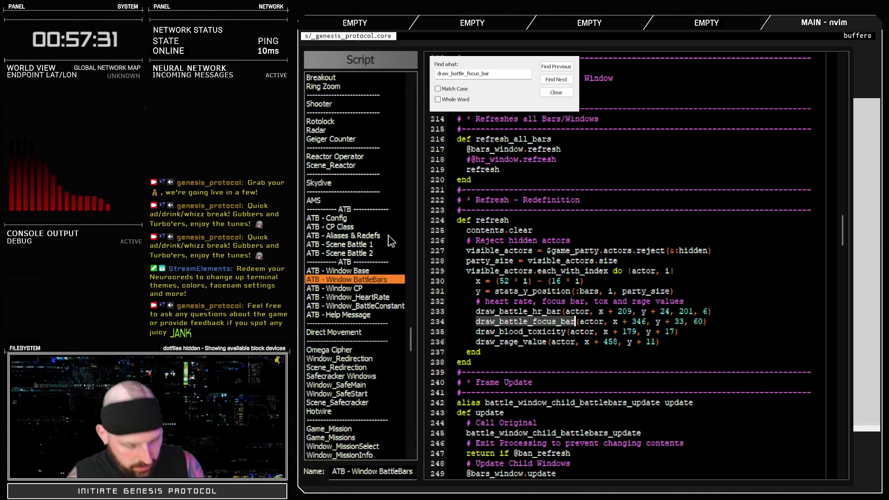
click(396, 280)
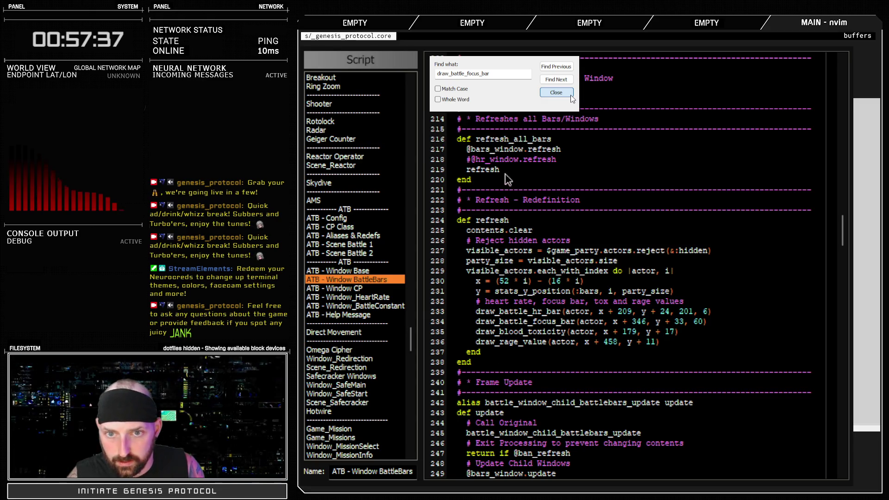
key(ctrl+shift+f)
key(F3)
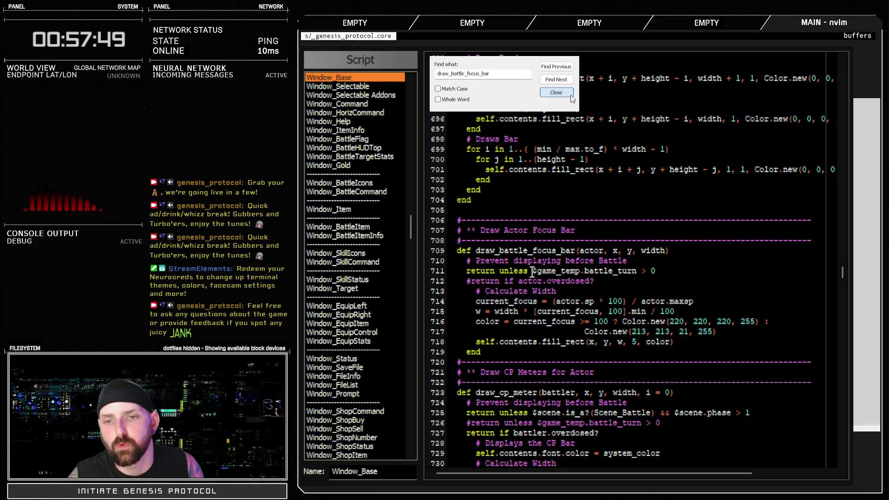
- Prefix line 711's 'return unless $game_temp.battle_turn > 0' with # and close the editor
drag(533, 271, 656, 271)
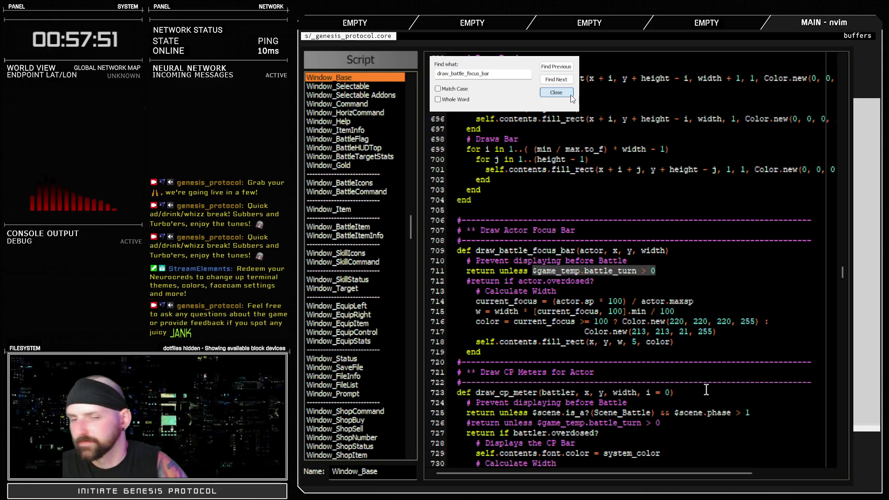
click(665, 274)
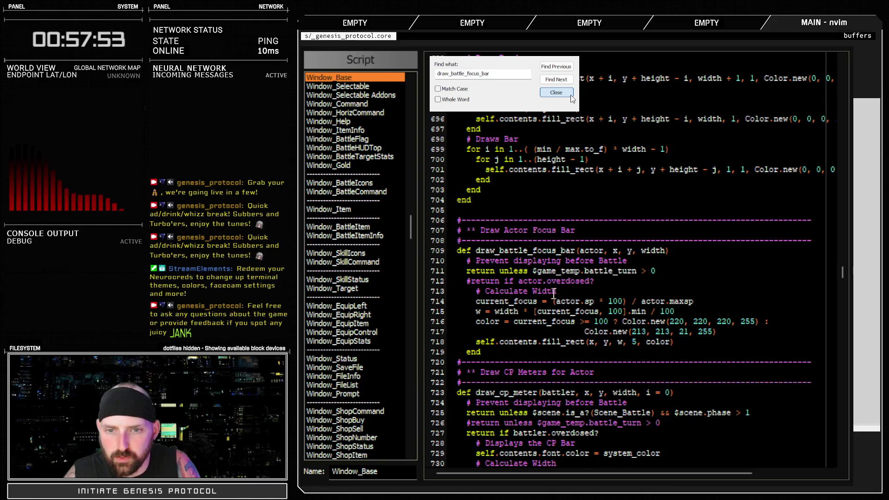
click(472, 271)
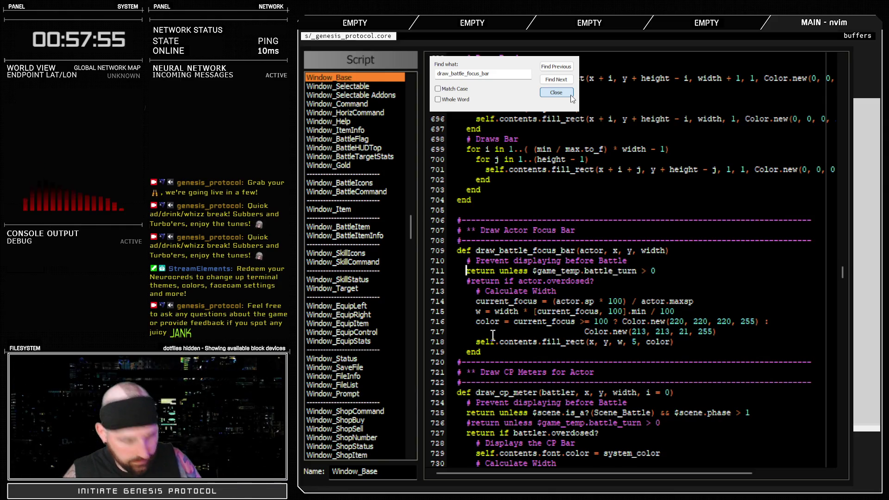
text(#)
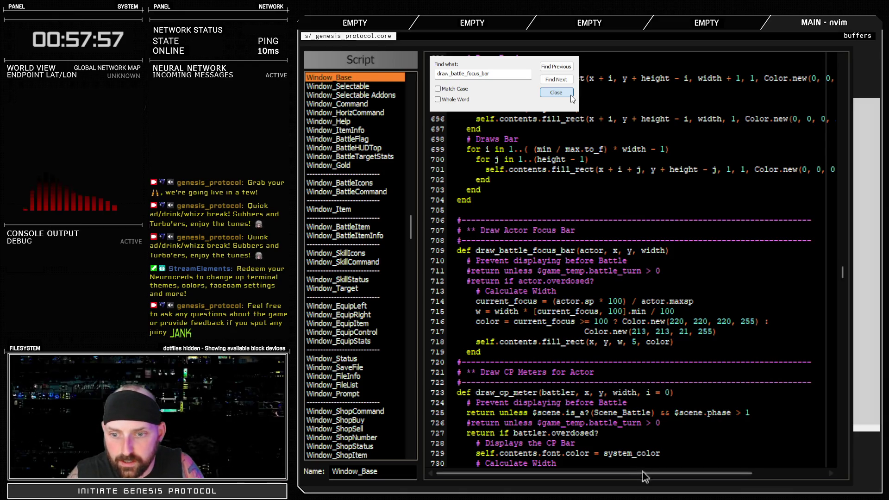
key(F12)
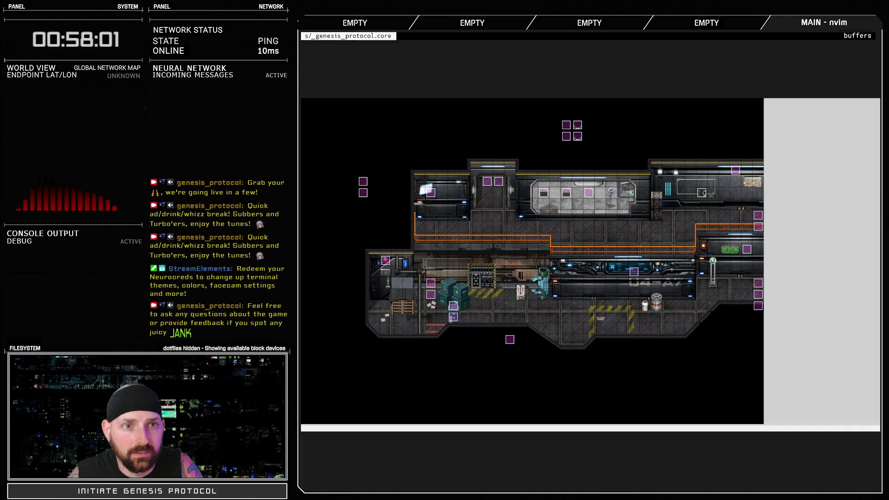
- Battle-test troop 001: Test Battle to check the focus bars, then close the game and Database
key(F9)
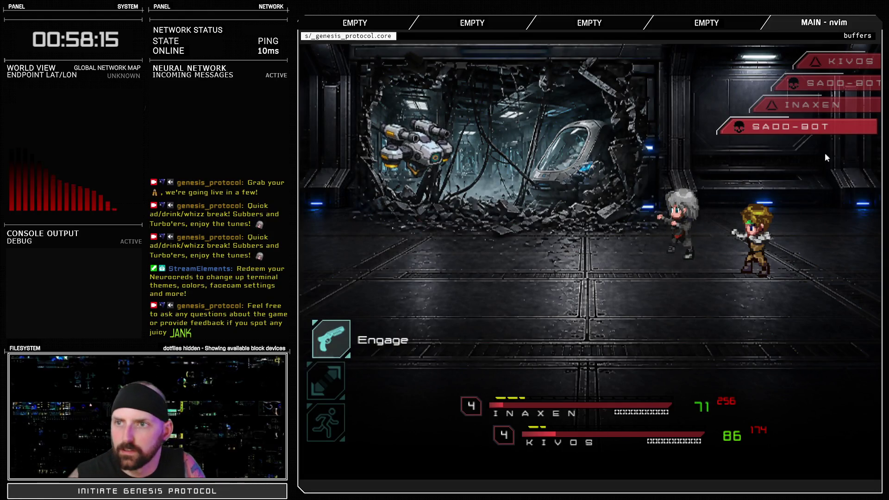
click(866, 44)
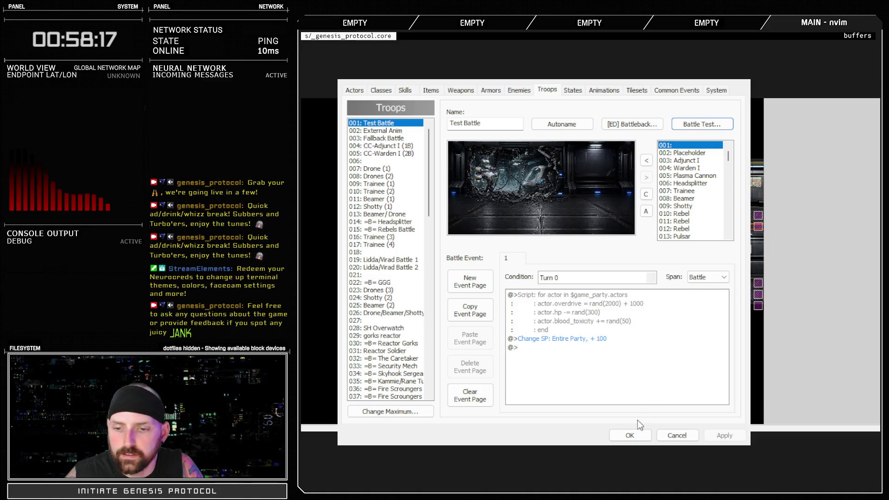
click(631, 435)
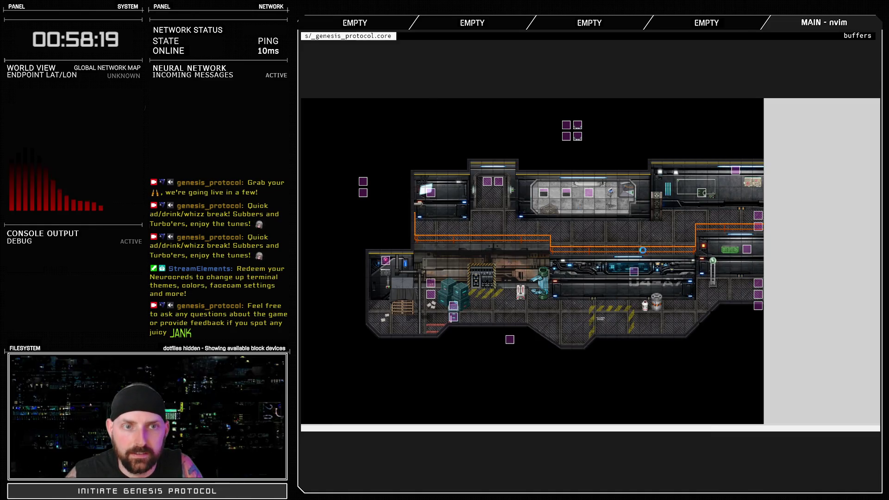
key(F11)
- Compare the focus bar's battle_turn condition with draw_cp_meter's scene-and-phase check on line 725
mouse_move(484, 271)
mouse_down()
mouse_move(653, 276)
mouse_move(603, 277)
mouse_up()
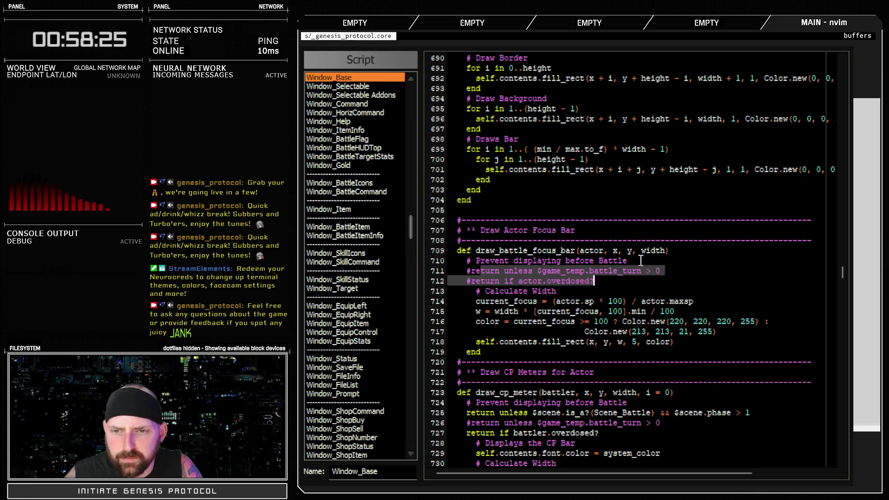
click(623, 260)
drag(505, 271, 680, 270)
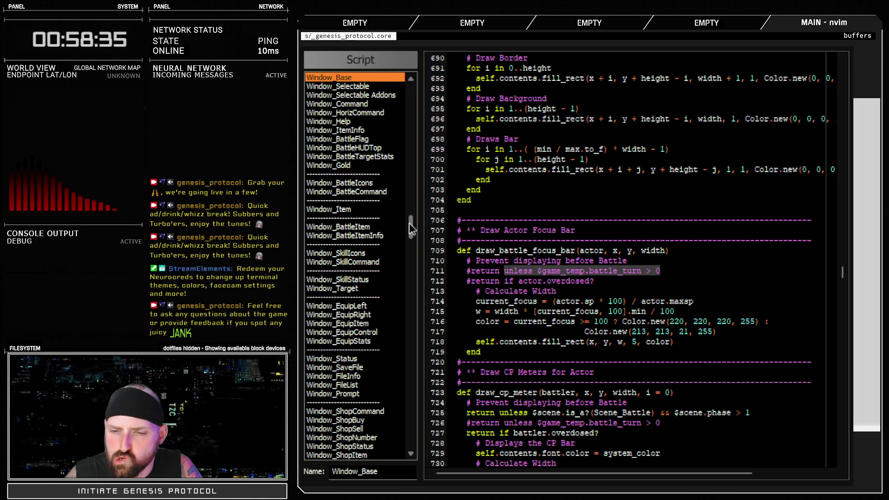
scroll(701, 407, down, 2)
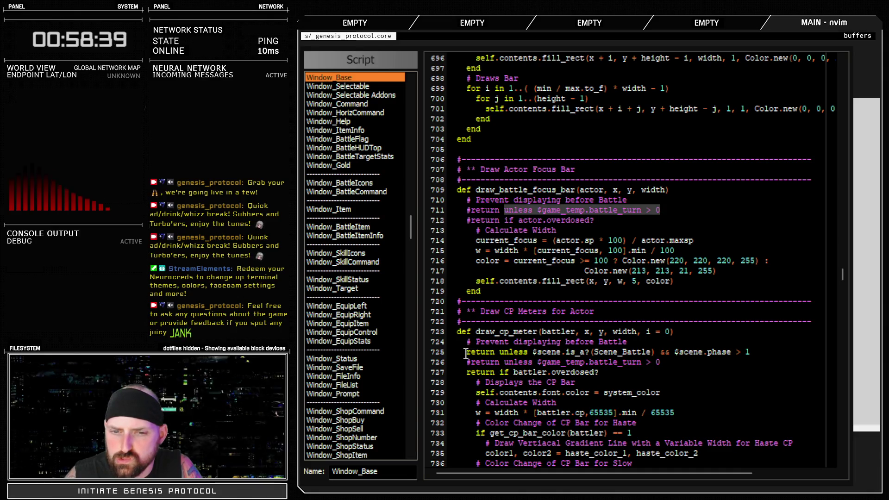
click(481, 353)
drag(488, 356, 748, 352)
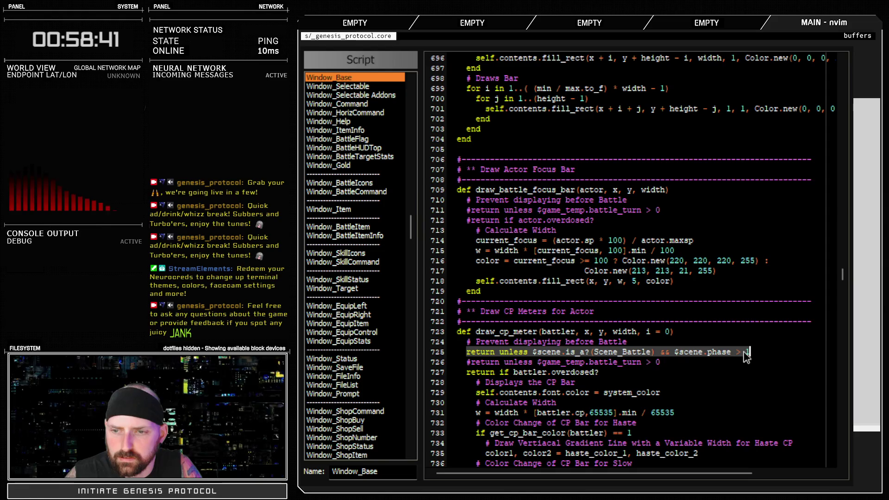
drag(505, 362, 681, 365)
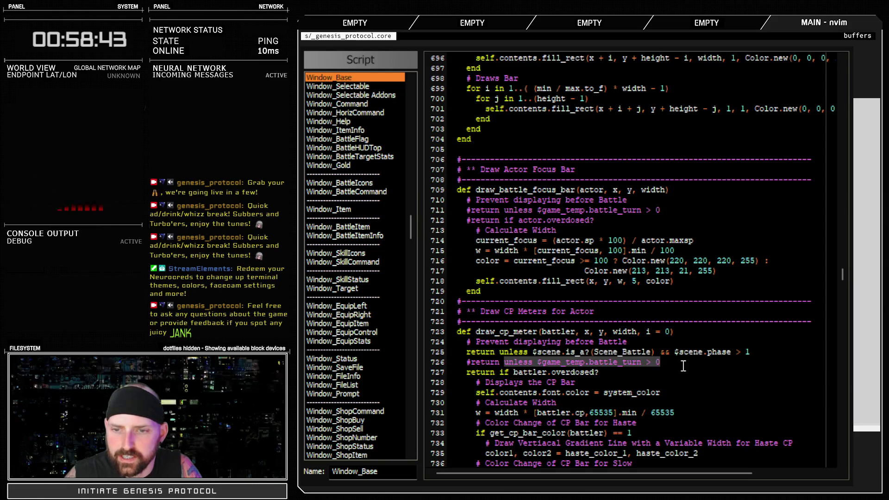
drag(614, 352, 750, 353)
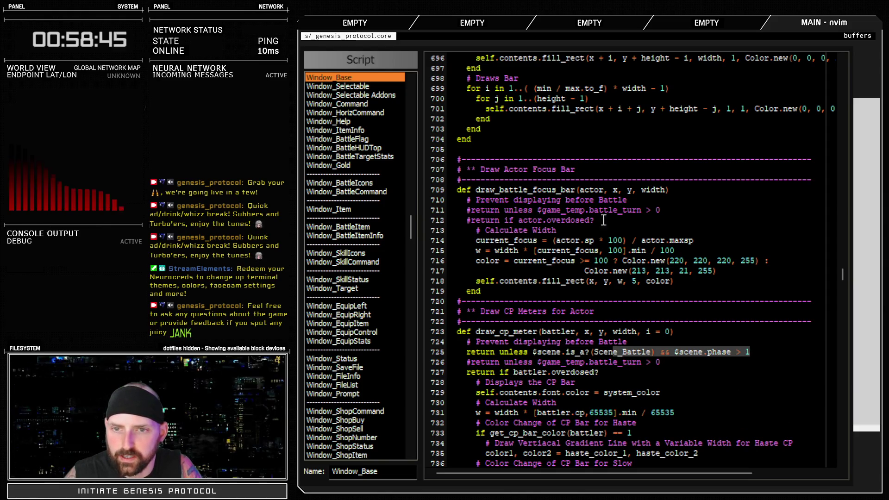
- Paste 'return unless $scene.is_a?(Scene_Battle) && $scene.phase > 1' as line 712 and close the editor
key(shift+y)
click(667, 209)
key(p)
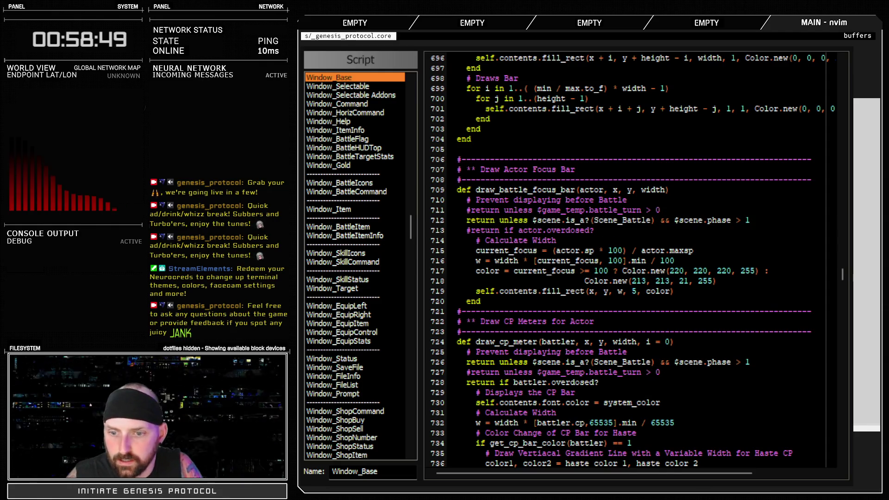
key(Escape)
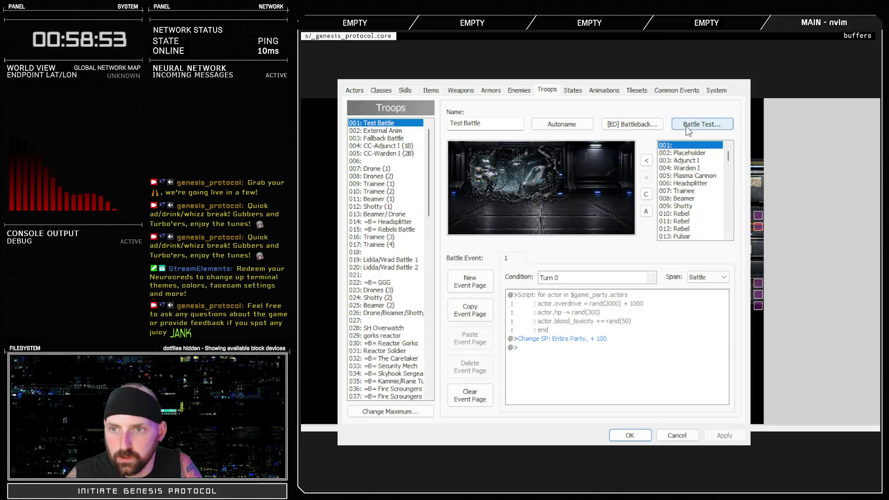
- Rerun the Test Battle troop's battle test, then quit the game and Database back to Window_Base
double_click(583, 348)
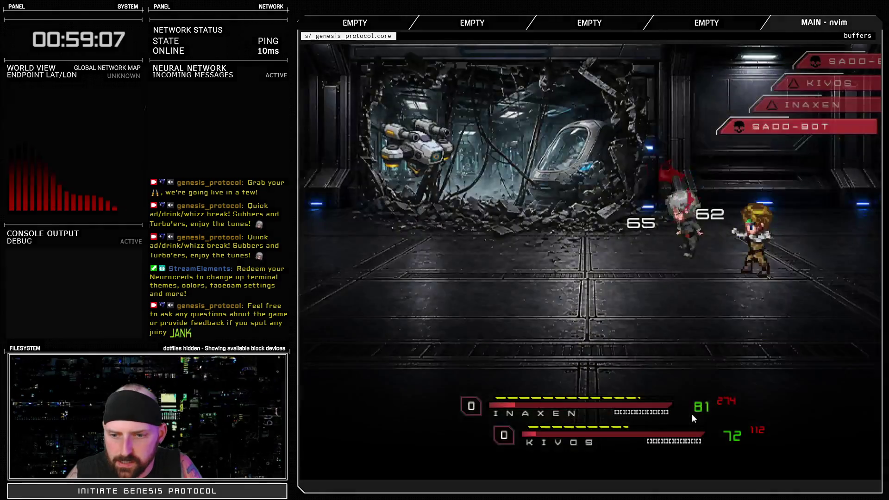
key(alt+F4)
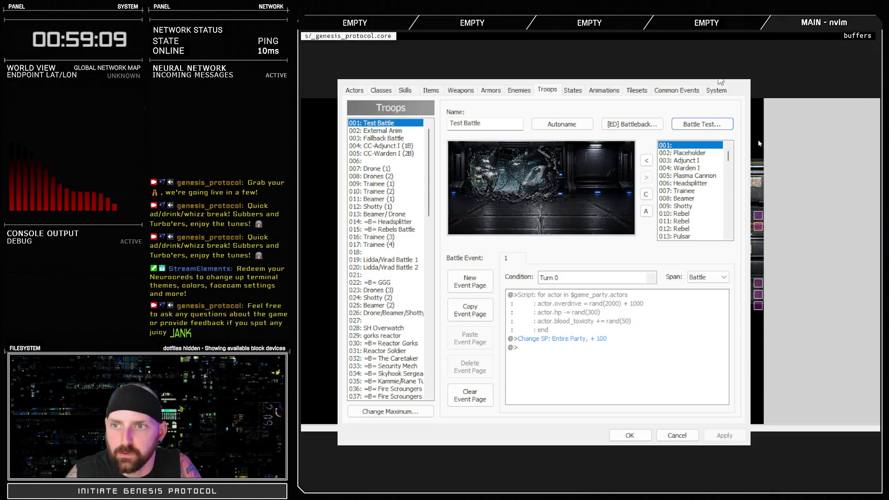
key(Escape)
key(F11)
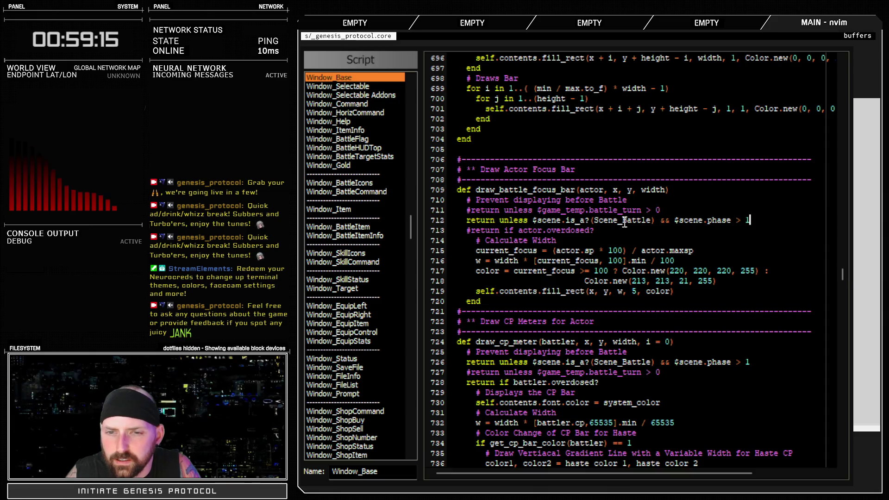
- Delete the copied $scene.phase guard from line 712 of draw_battle_focus_bar
triple_click(436, 220)
key(d)
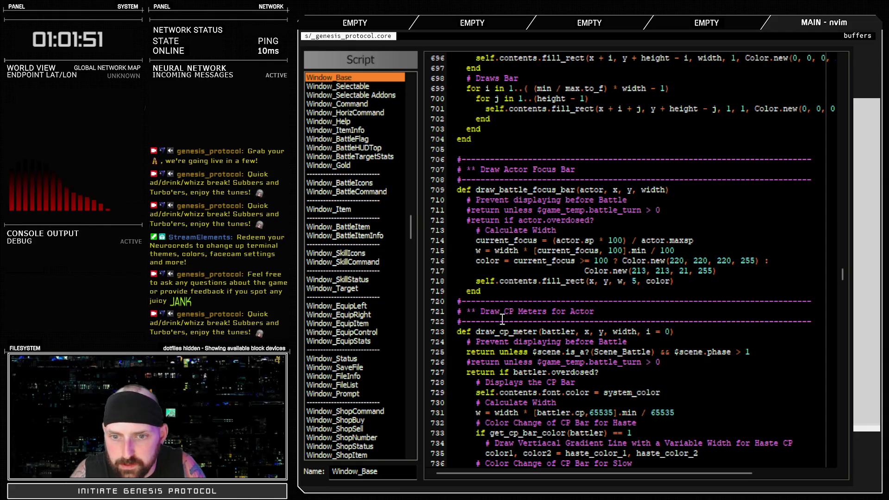
- Delete '#return unless $game_temp.battle_turn > 0' from draw_cp_meter and apply the change
triple_click(427, 364)
key(d)
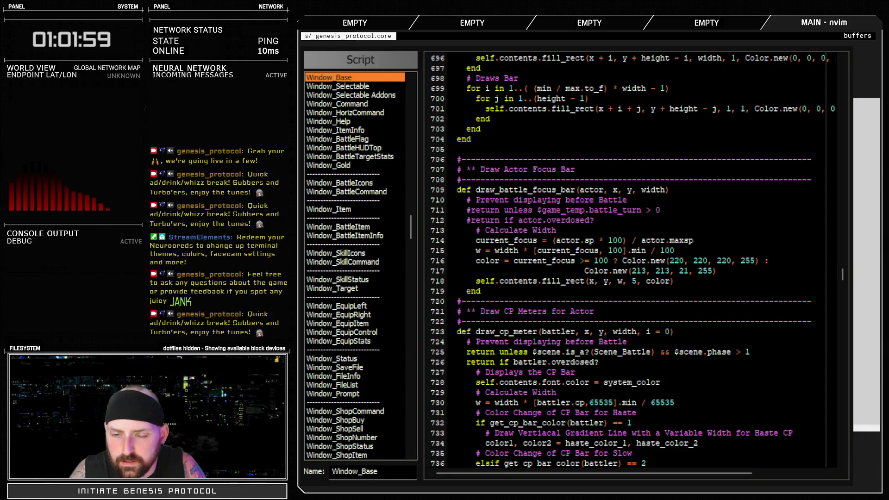
key(Escape)
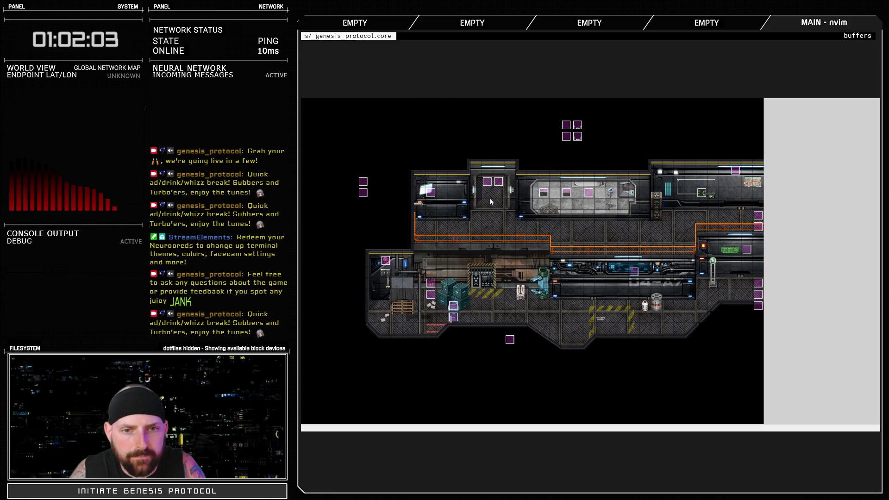
- Check the Debug script's $BTEST, $DEBUG and $DEMO flags, then close the script editor
key(F11)
drag(412, 218, 412, 95)
click(317, 86)
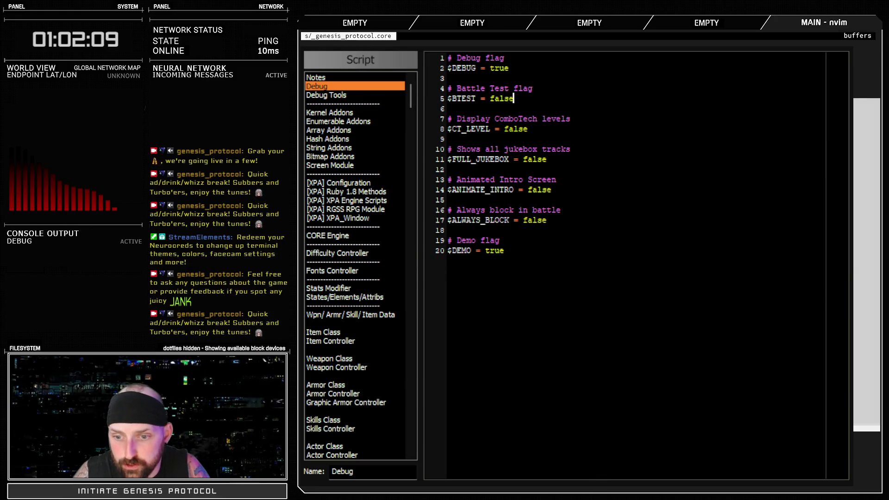
key(Escape)
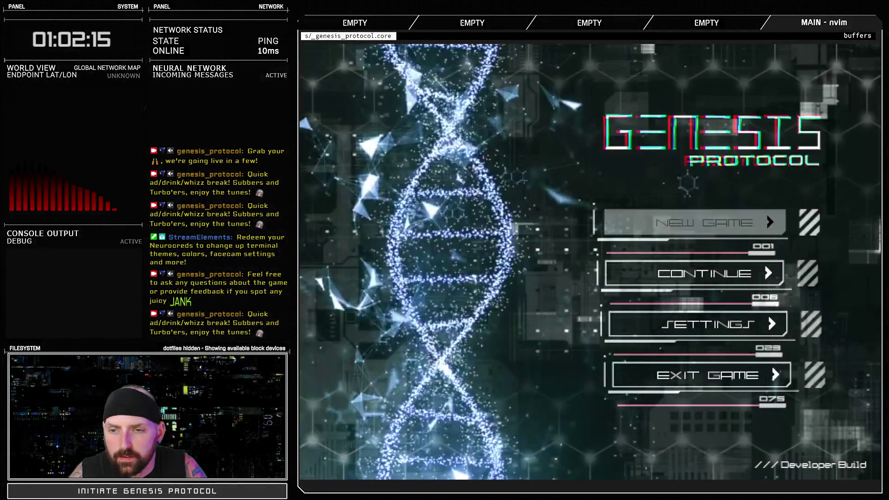
- Continue the saved game, dismiss squad supplies, and walk west via U4-A3 into U4-A4's soldiers
key(Return)
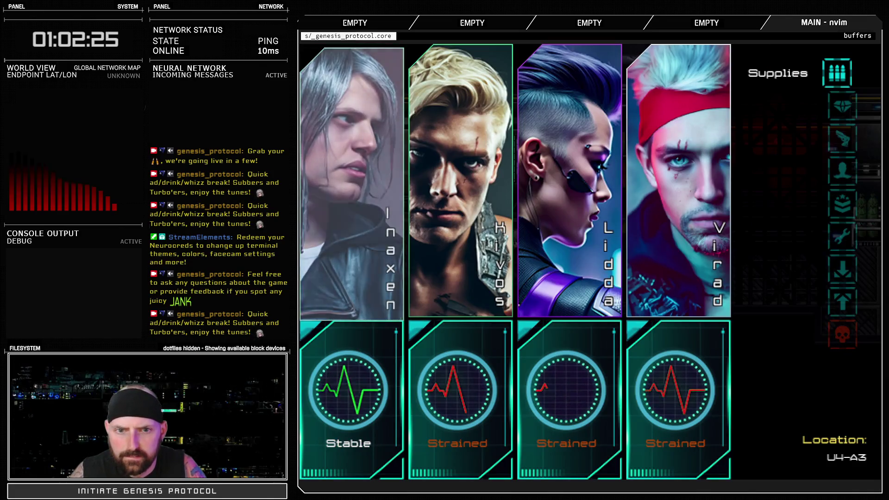
key(Escape)
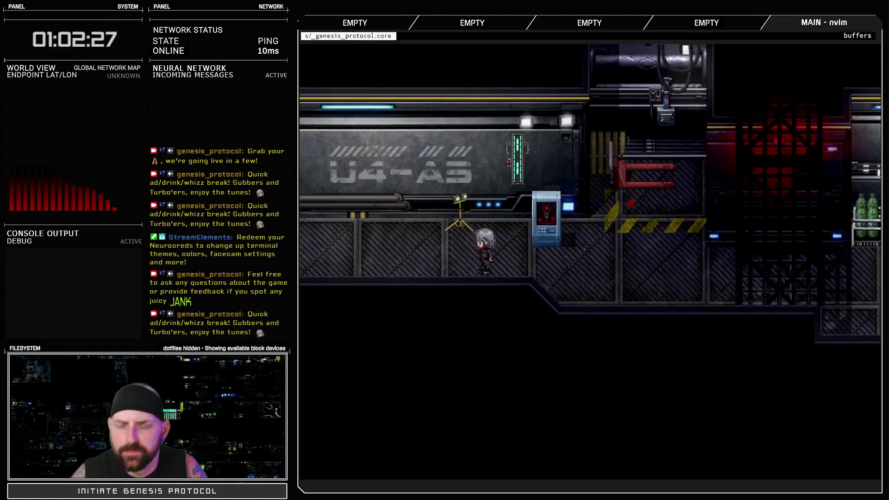
key(Left)
key(Left)
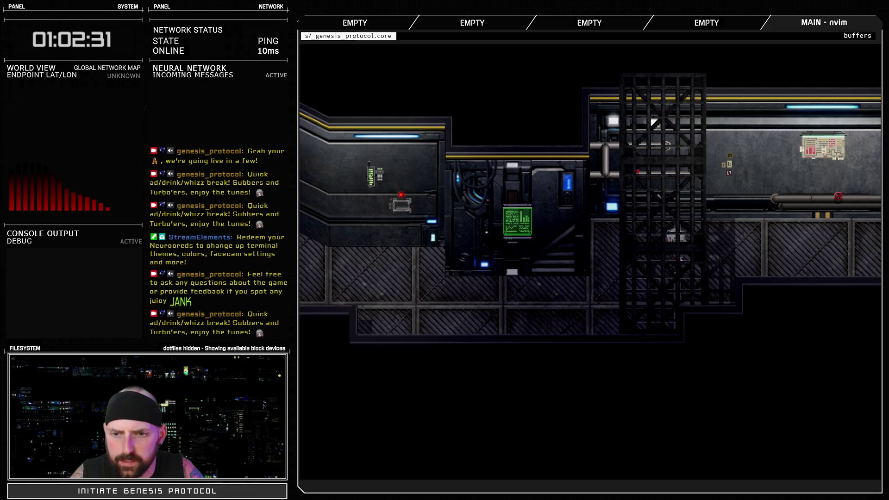
key(Left)
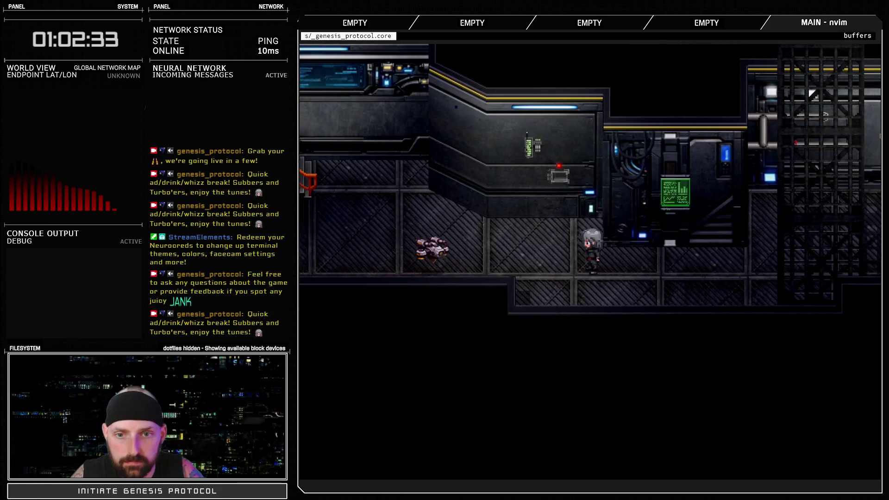
key(Left)
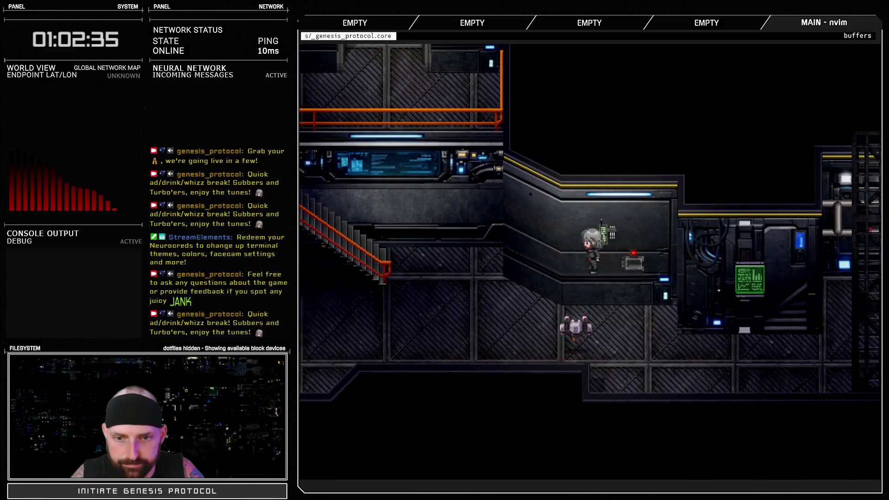
key(Up)
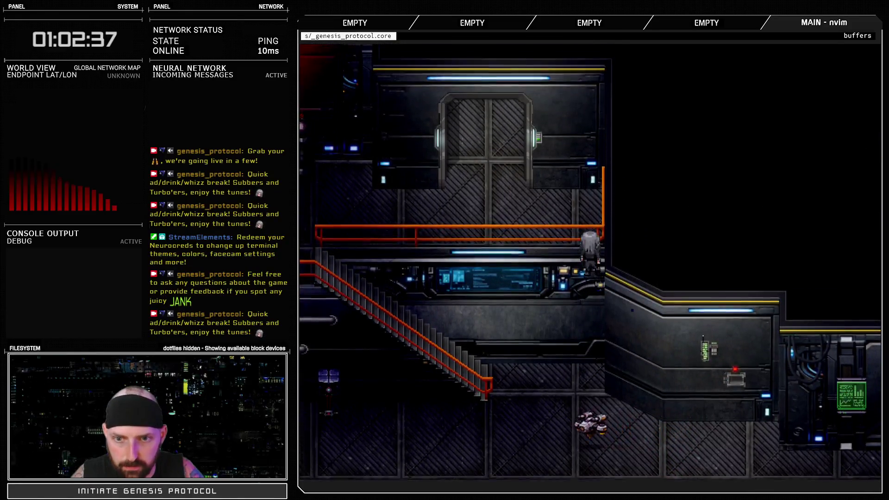
key(Left)
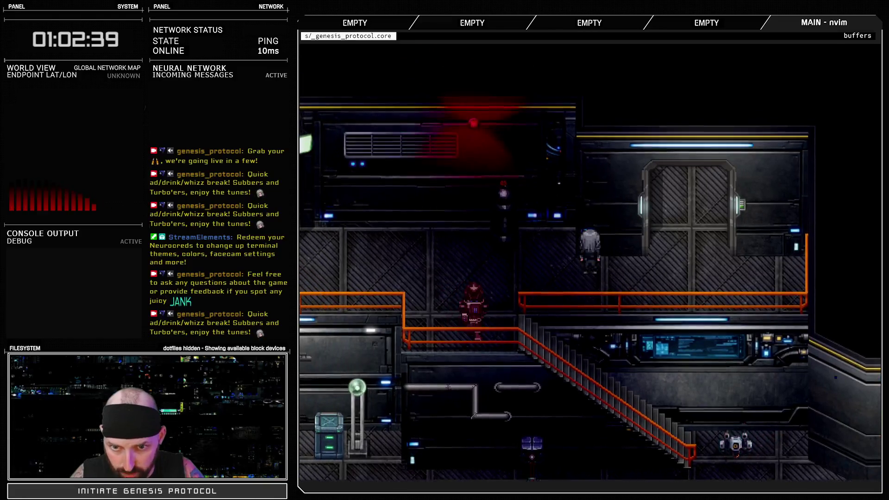
key(Left)
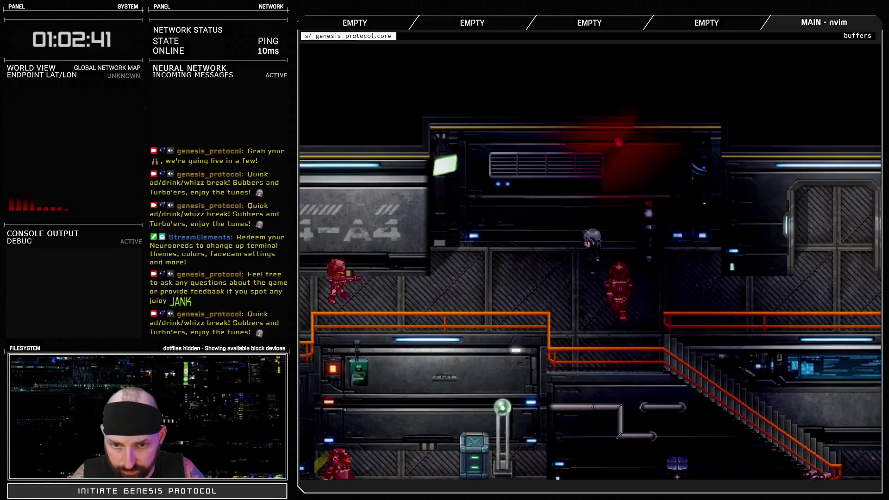
key(Left)
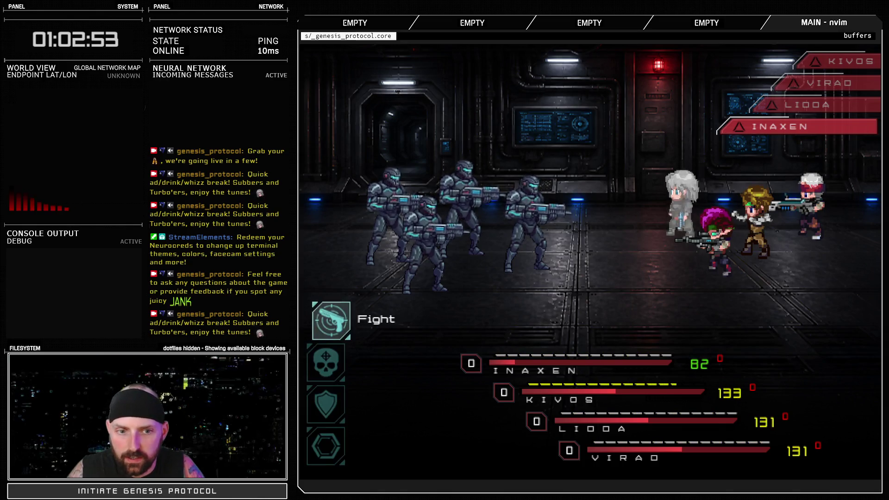
- Attack the Trainees with Fight and Fast Blast each turn until all four are defeated
key(Down)
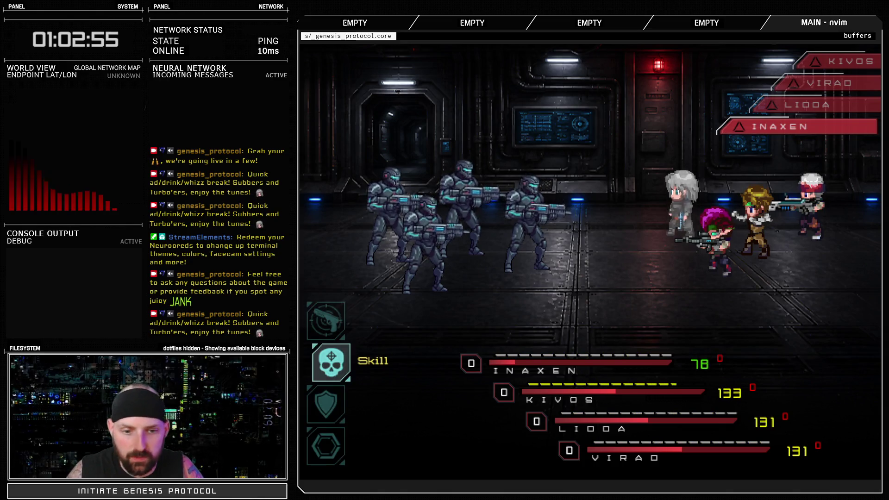
key(Up)
key(Return)
key(Return)
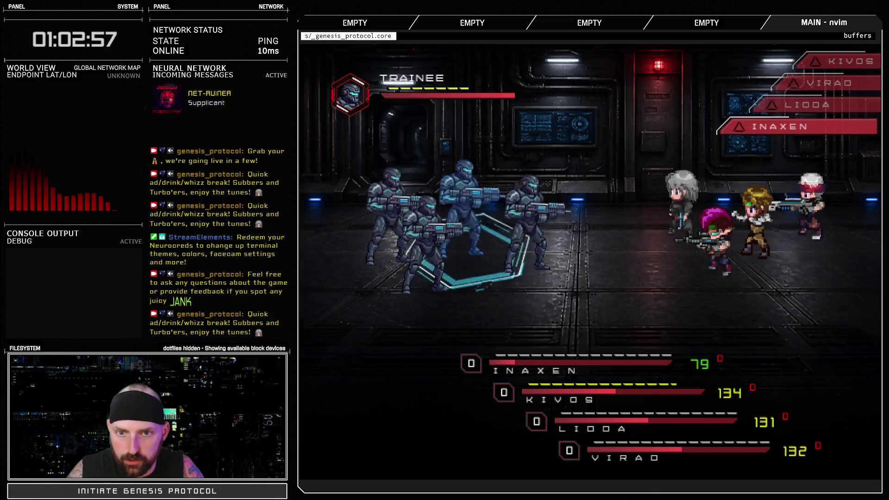
key(Return)
key(Return)
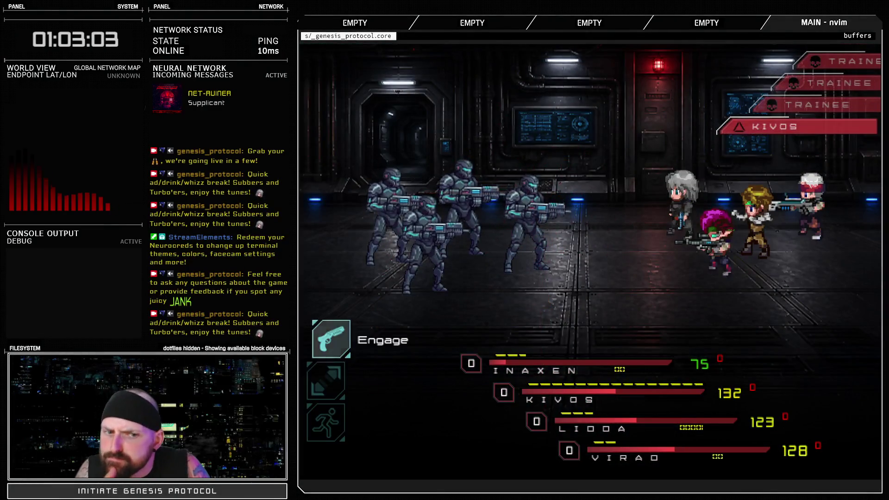
key(Return)
key(Return)
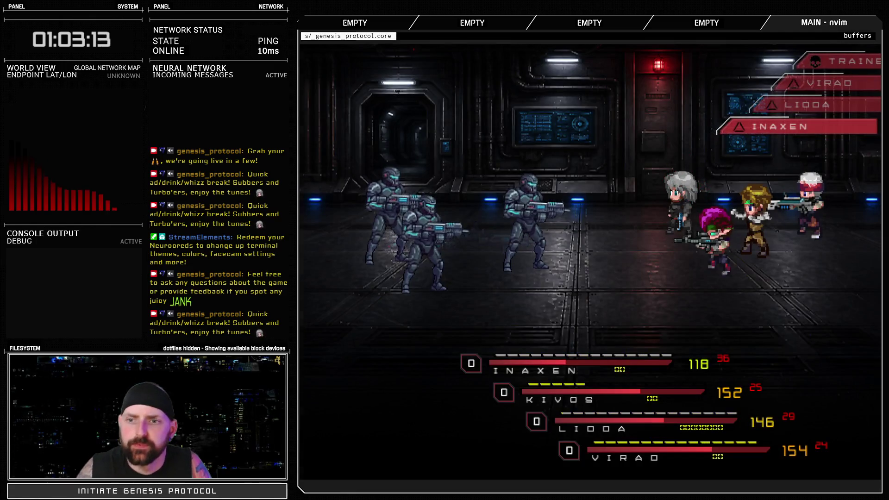
key(Return)
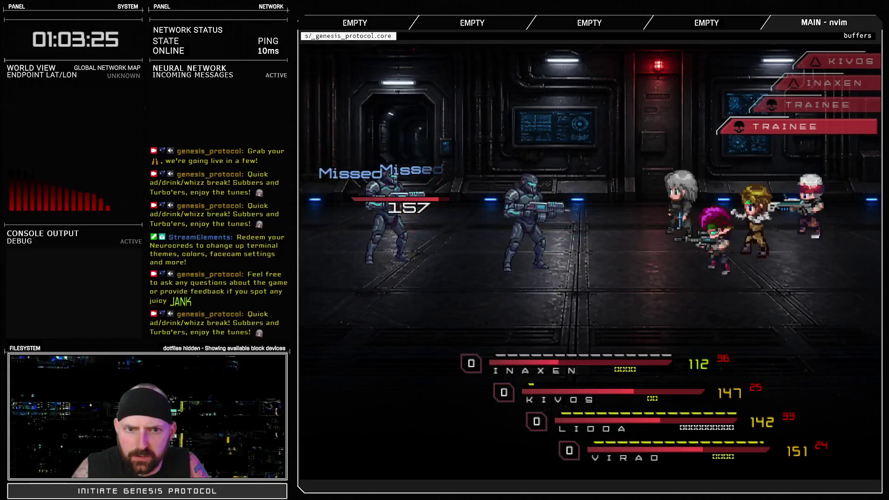
key(Return)
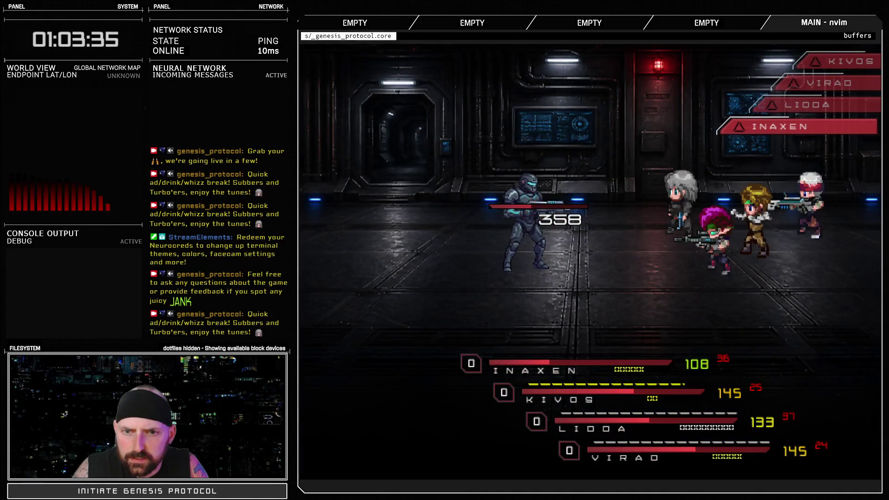
key(Return)
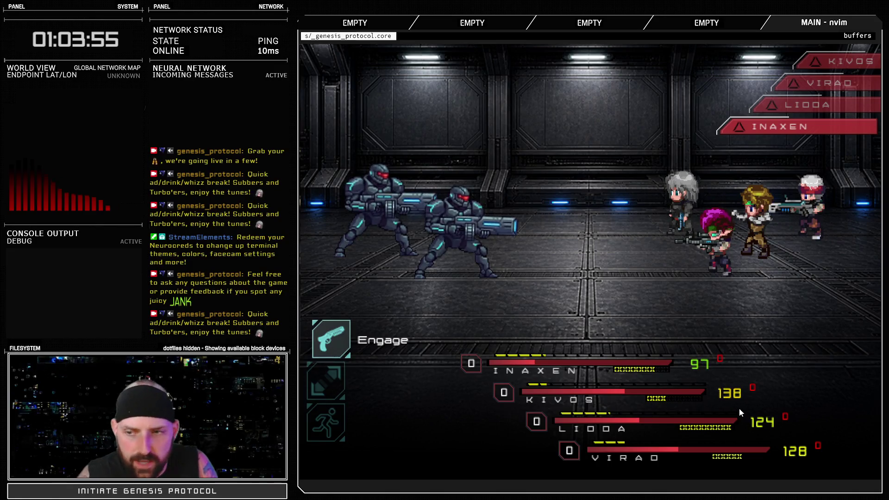
- Hit the BEAMER mechs with Fast Blast, Raging Fist and Fast Shot skills
key(Return)
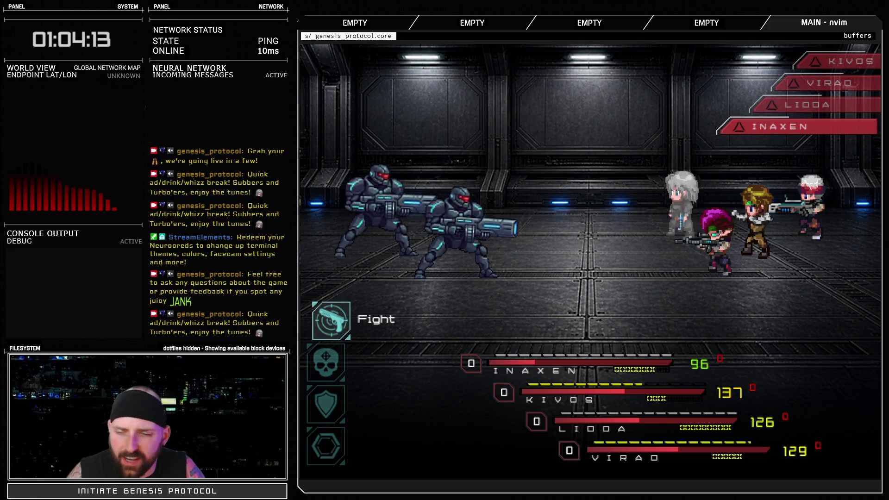
key(Down)
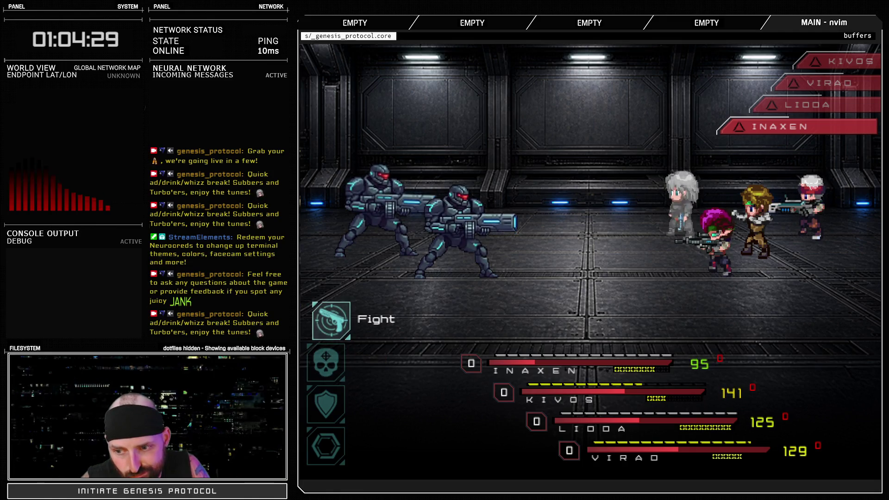
key(Return)
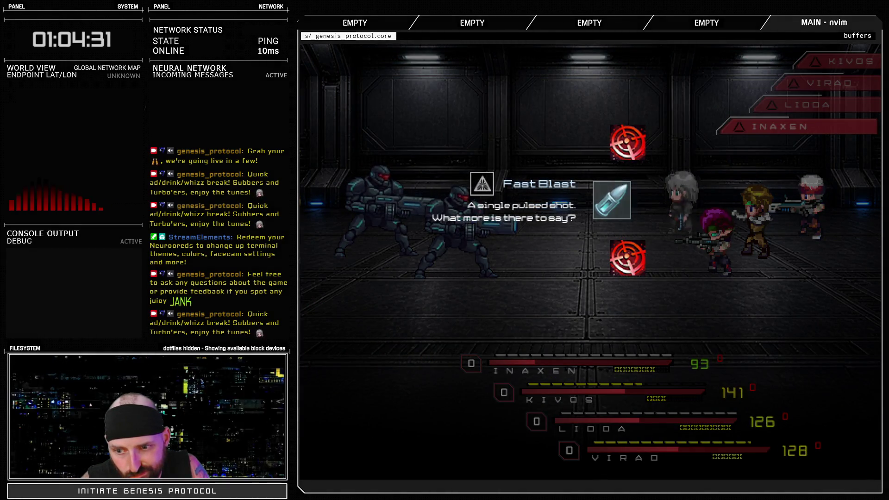
key(Return)
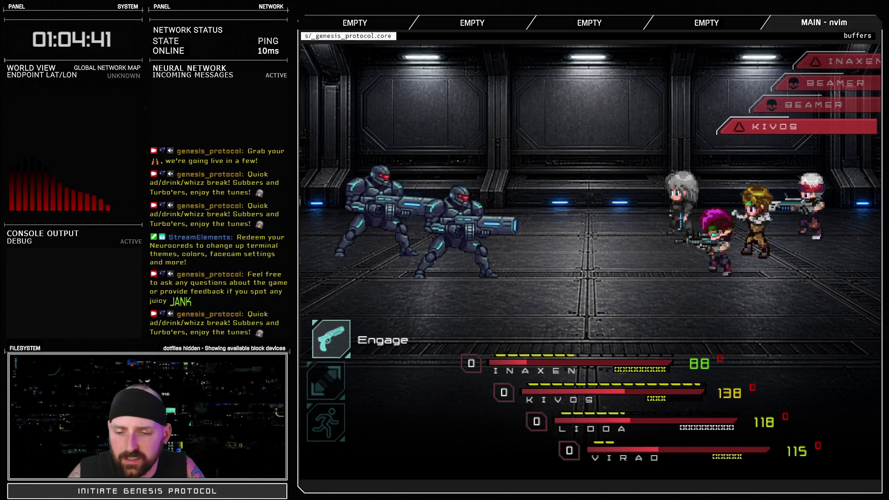
key(Return)
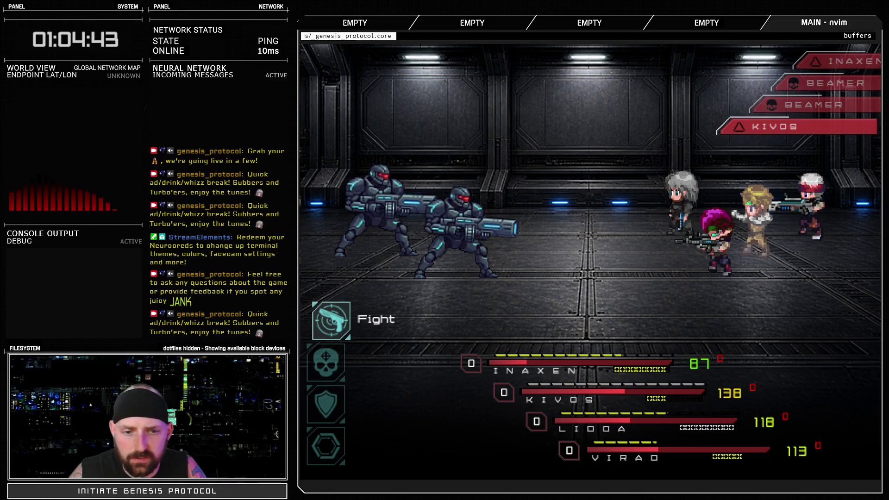
key(Return)
key(Return)
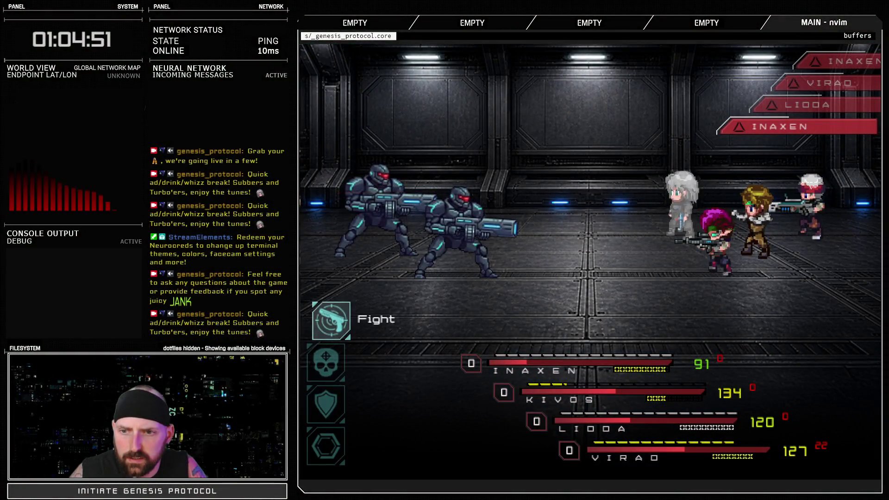
key(Up)
key(Return)
key(Return)
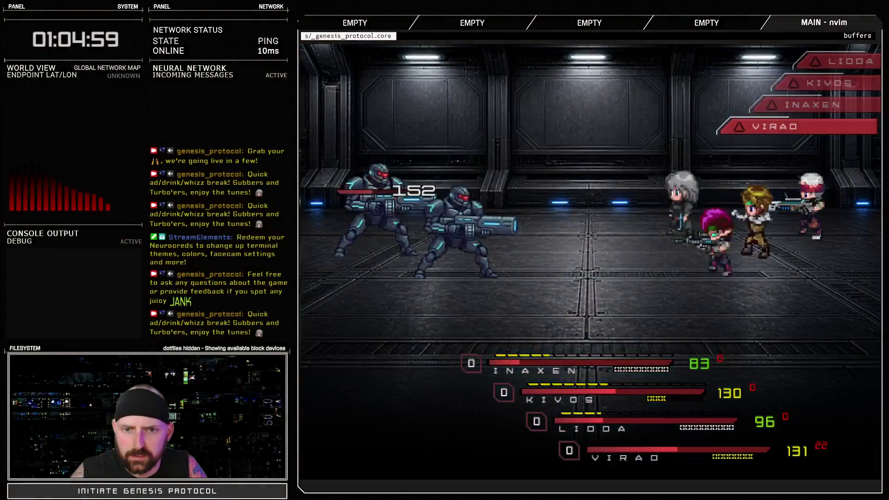
key(Return)
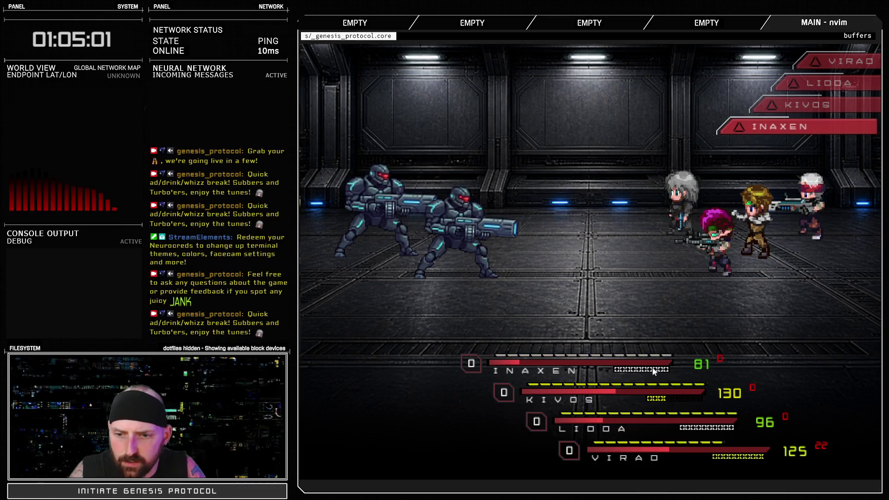
- Finish off the last BEAMER with Inaxen's attacks and walk down the U4-A4 corridor
key(Return)
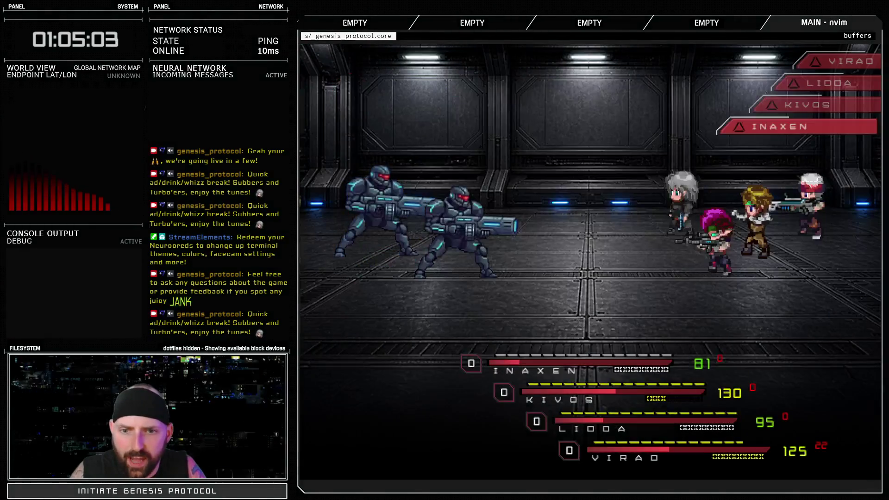
key(Return)
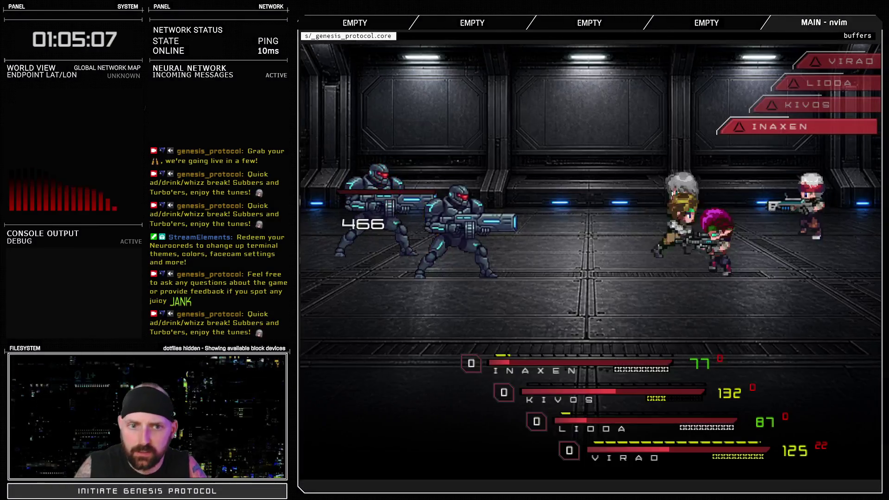
key(Return)
key(Return)
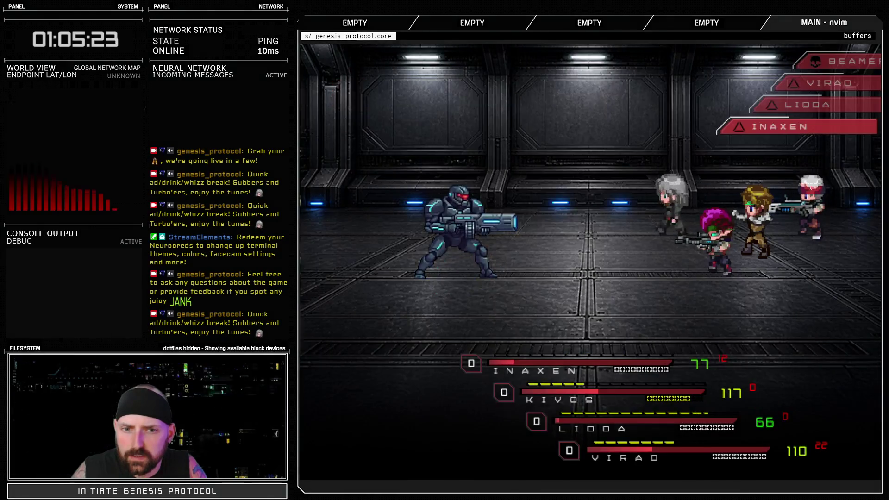
key(Return)
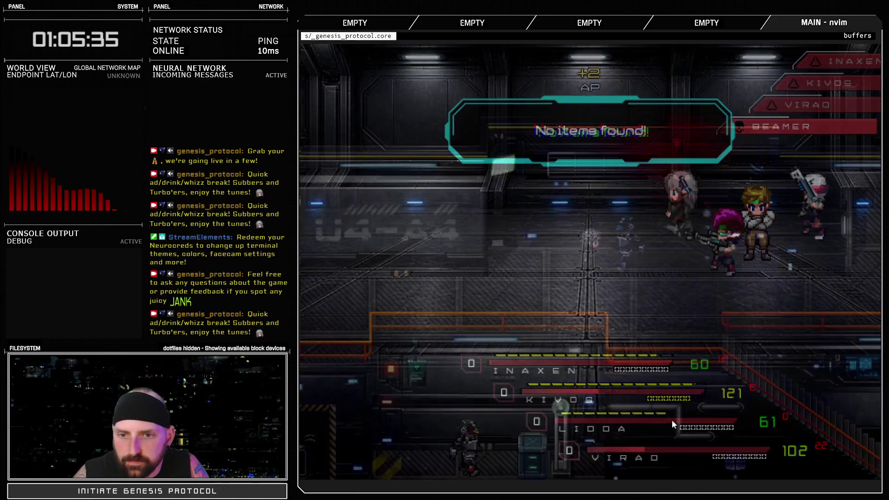
key(Down)
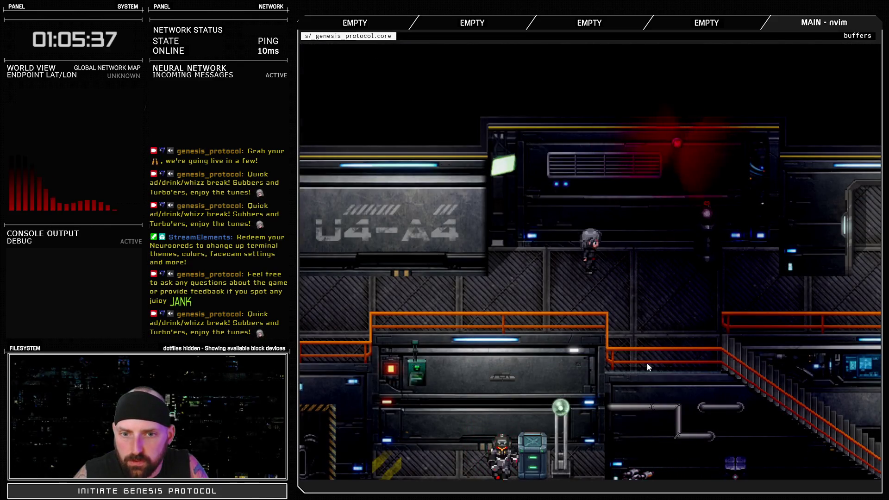
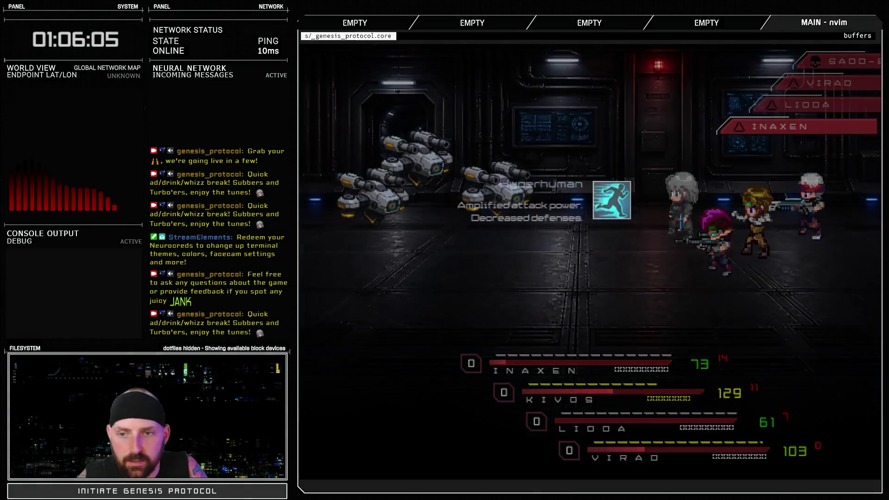
- Open the drone fight with Lock-N-Load and Kivos's Stinger Myst
key(Down)
key(Return)
key(Return)
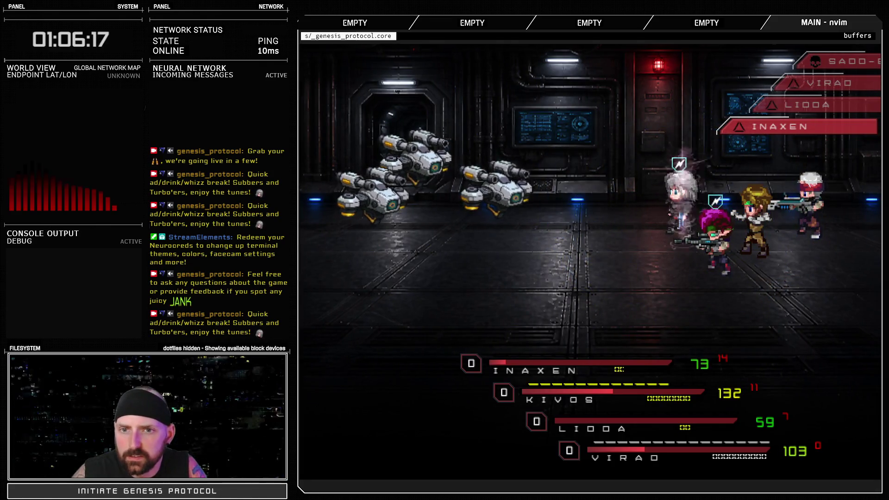
key(Return)
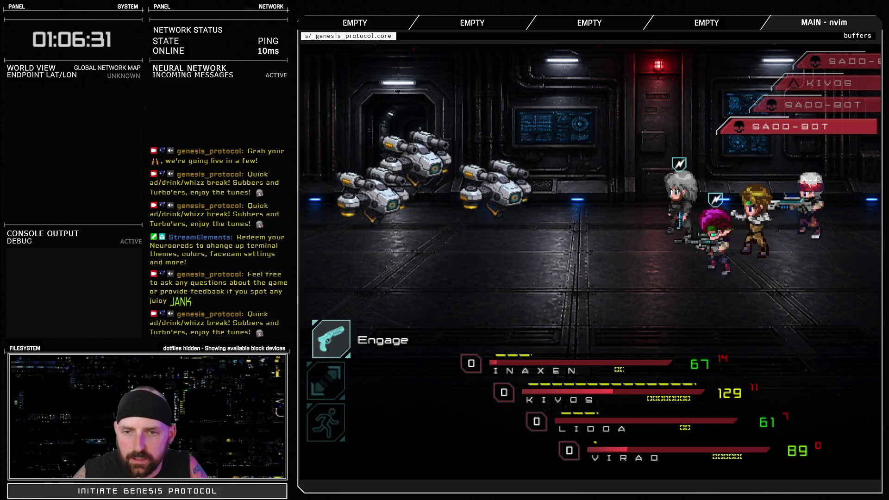
- Choose Auto for two turns until the drones fall, then dismiss the 'No items found!' result
key(Down)
key(Up)
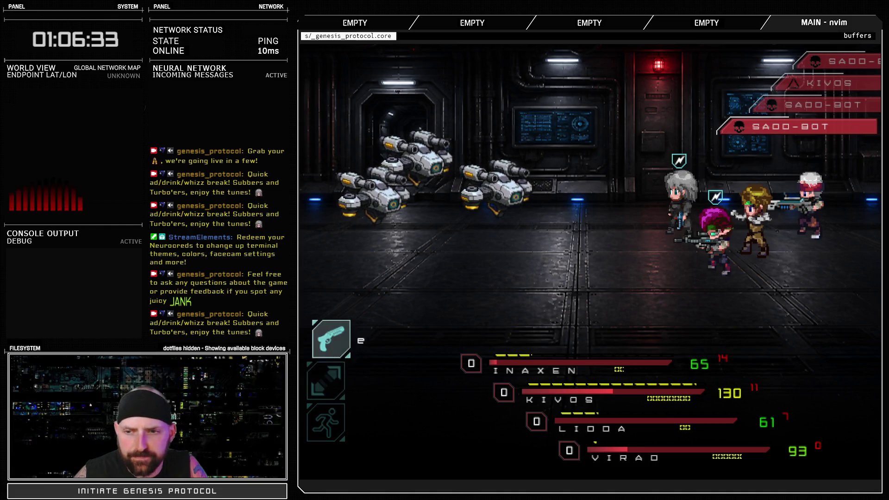
key(Down)
key(Return)
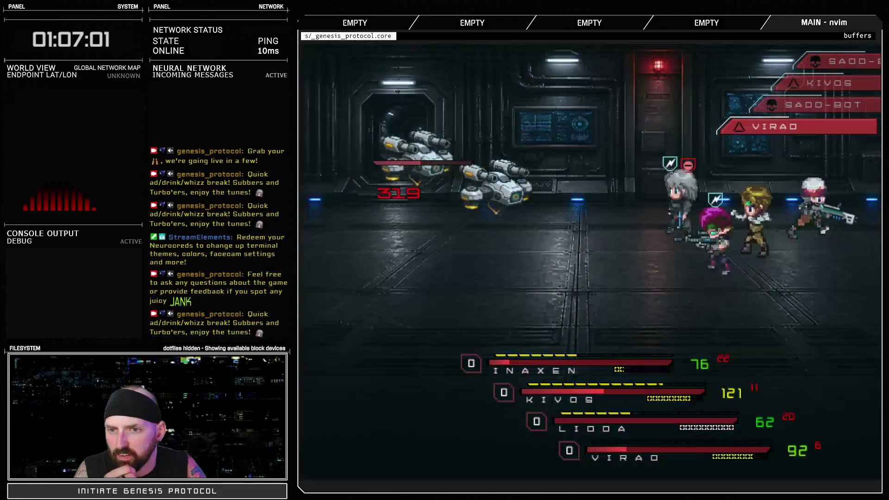
key(Down)
key(Return)
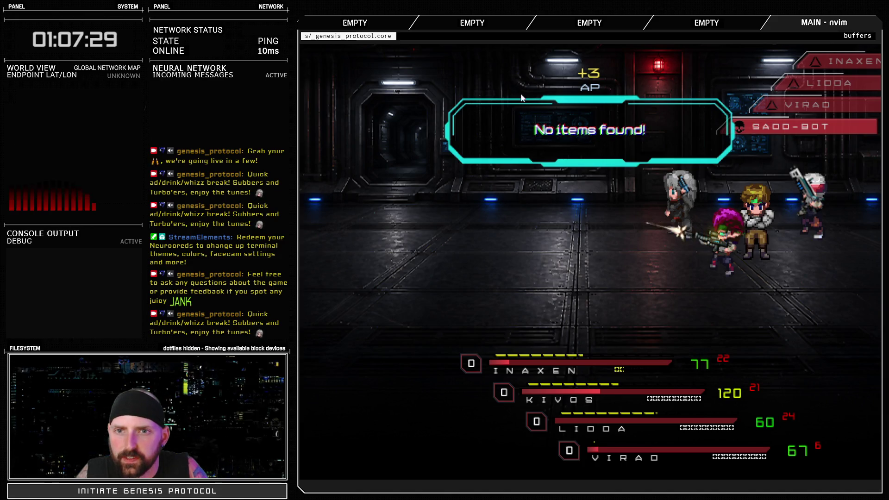
click(589, 159)
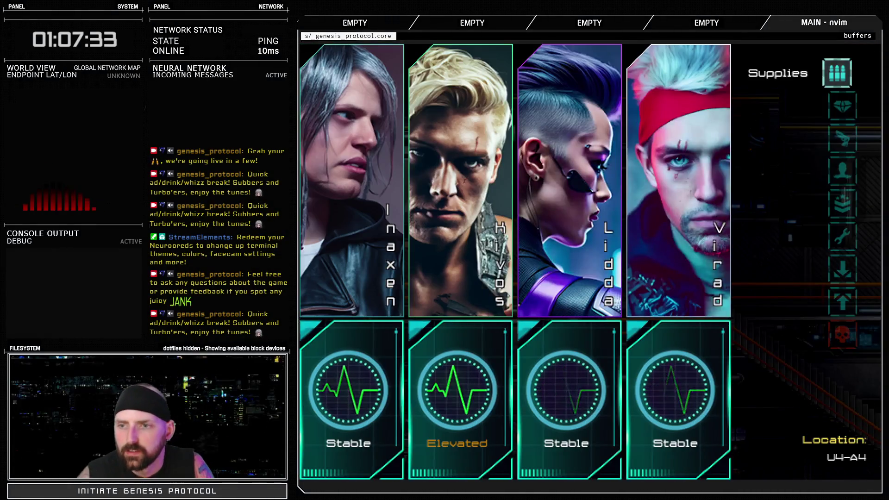
- Walk down to the Trainee troopers and start the fight with Fast Blast, Burst Fire and Lock-N-Load
key(Down)
key(Down)
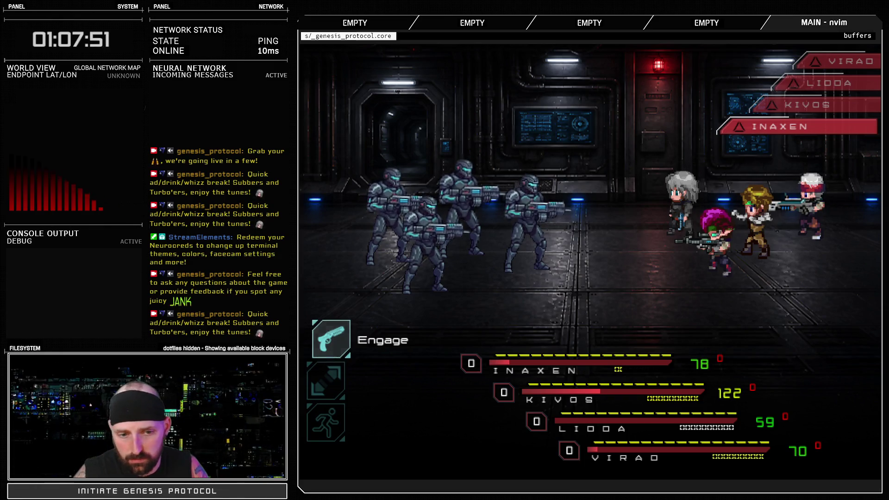
key(Return)
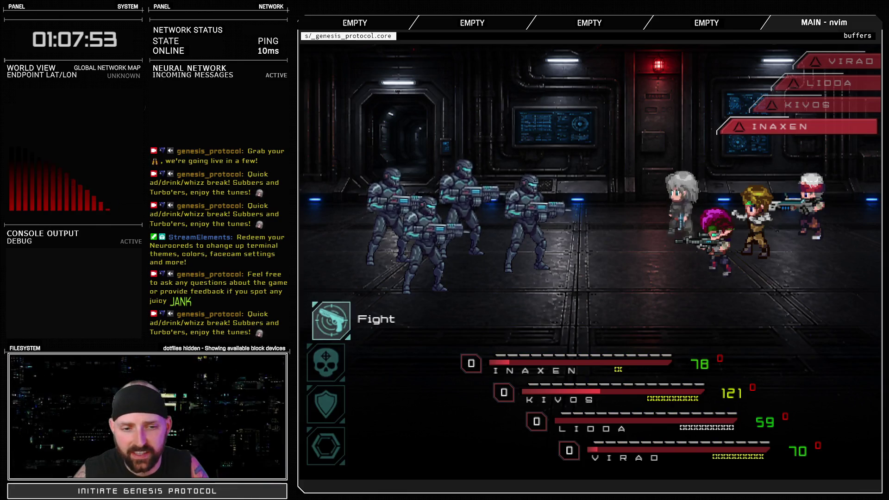
key(Return)
key(Return)
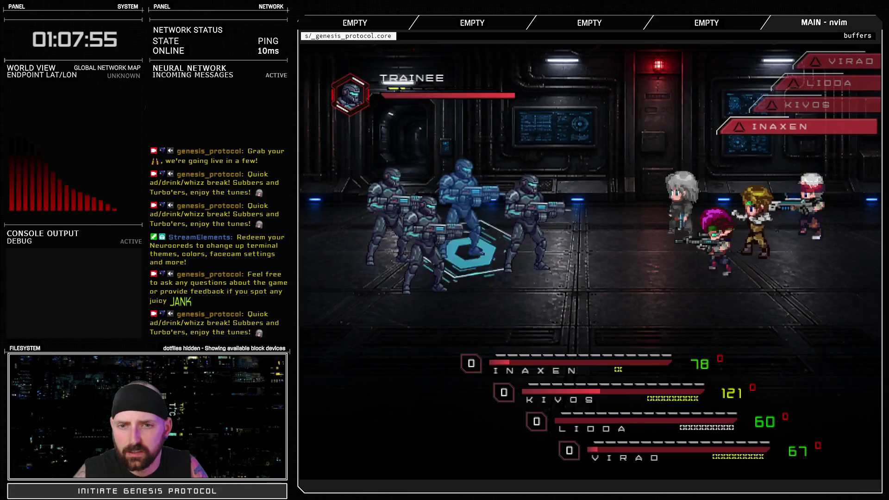
key(Return)
key(Return)
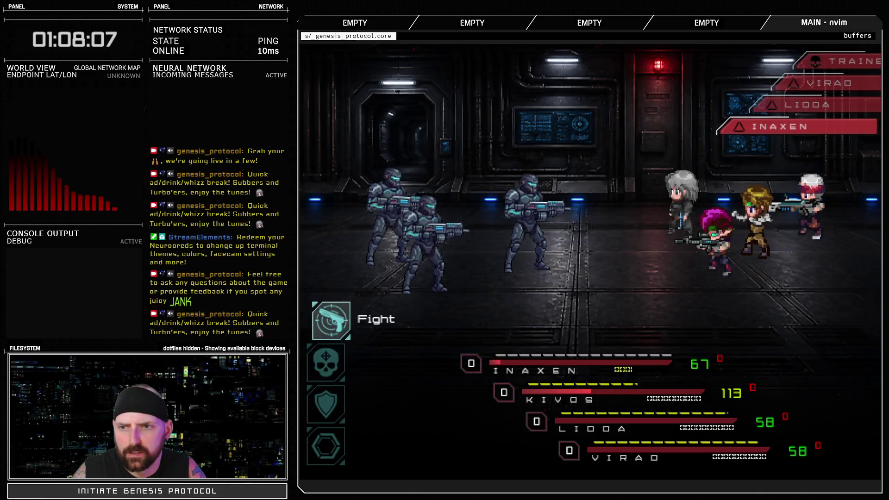
key(Return)
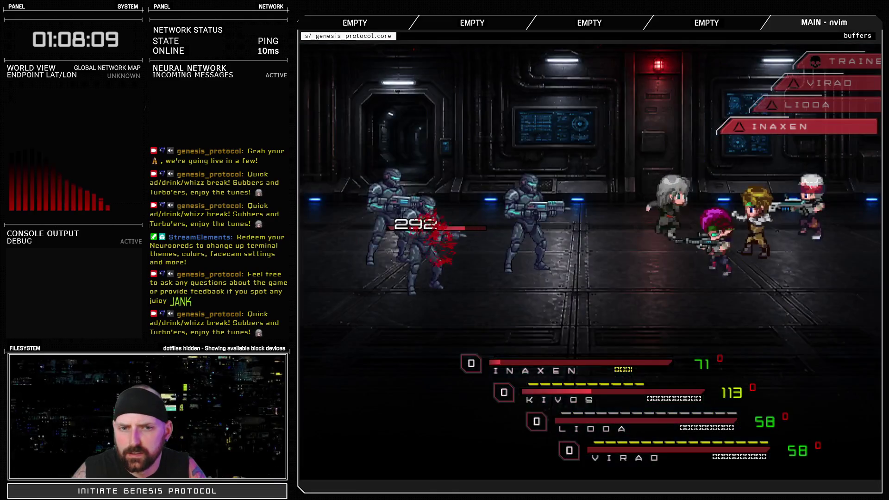
key(Return)
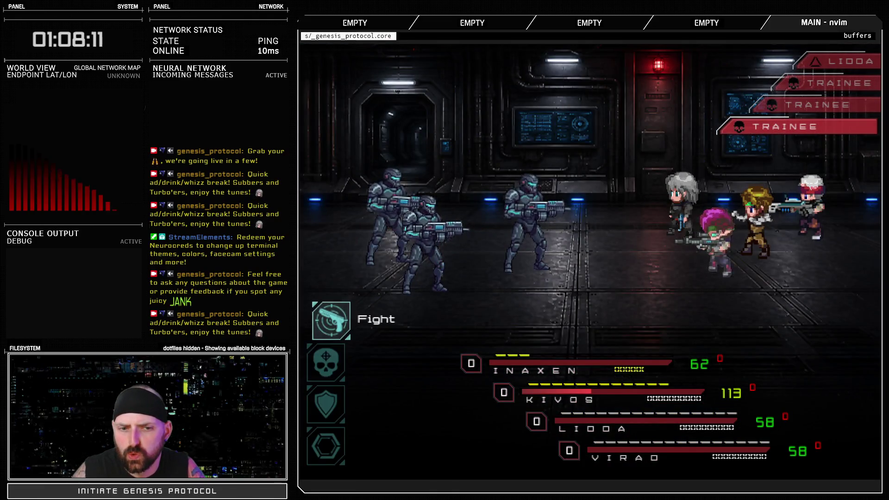
key(Down)
key(Return)
key(Down)
key(Return)
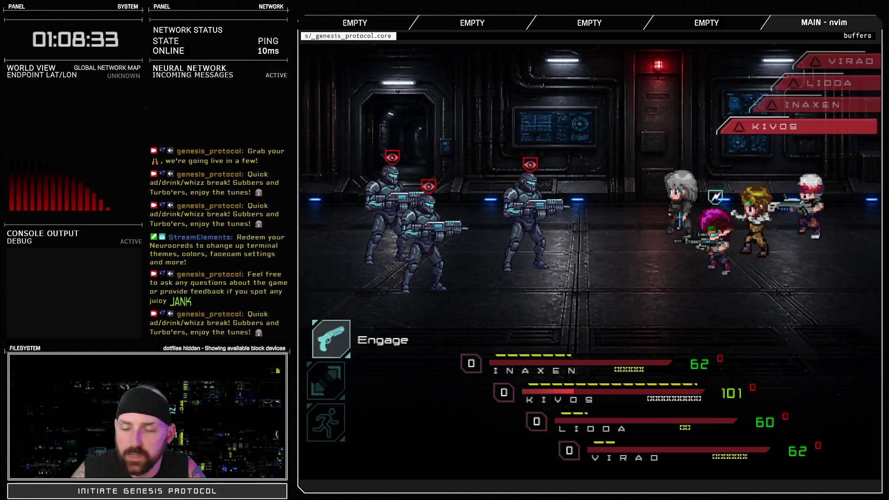
- Use Warcry, attacks and Fast Blast to finish the troopers, then bring up the party menu
key(Return)
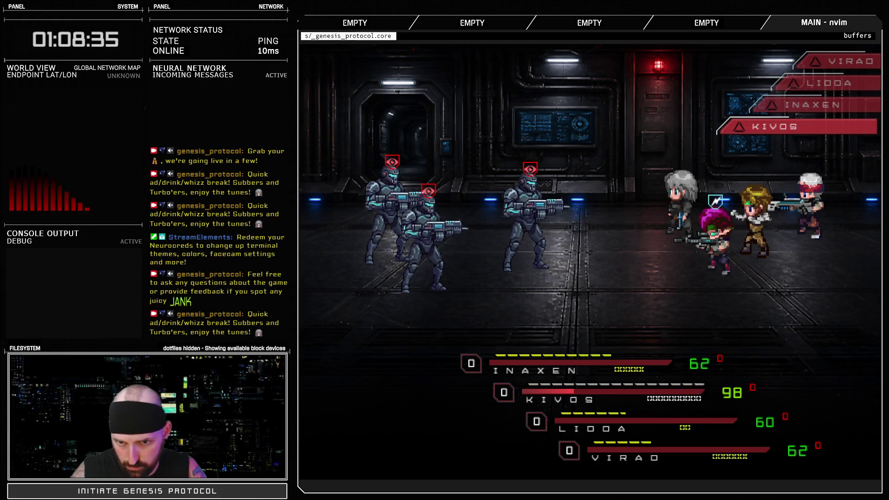
key(Return)
key(Return)
key(Escape)
key(Escape)
key(Down)
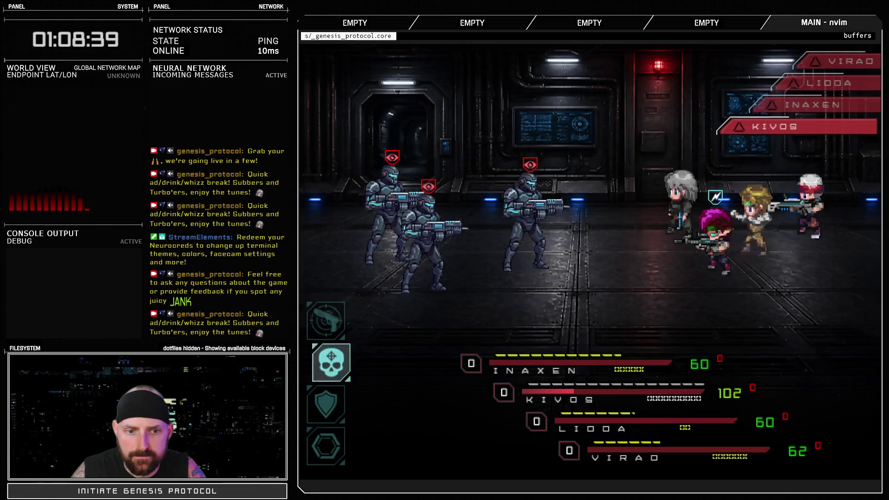
key(Return)
key(Return)
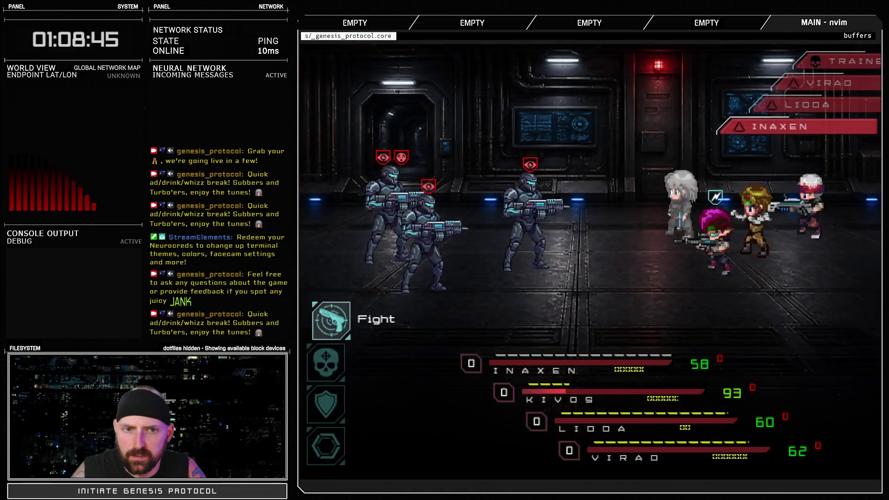
key(Return)
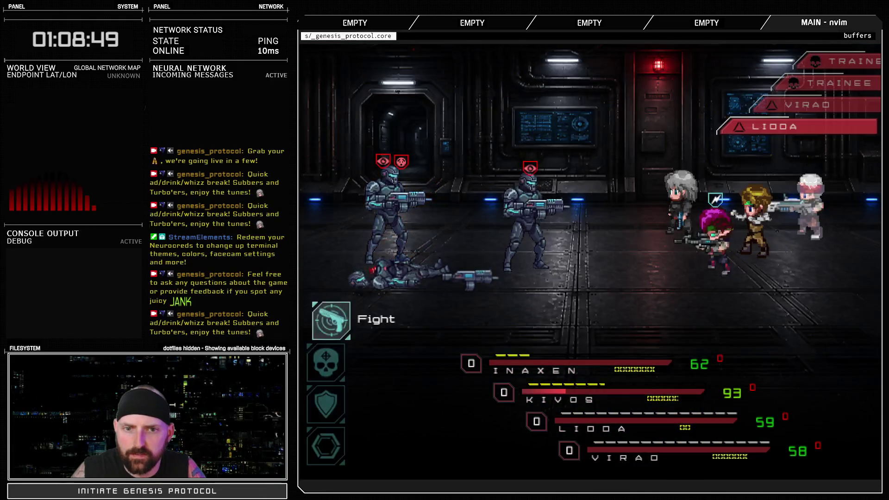
key(Return)
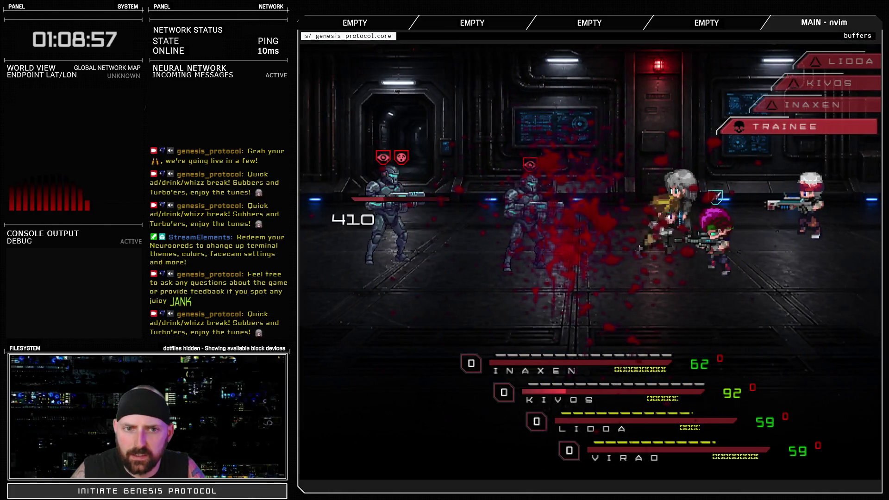
key(Return)
key(Return)
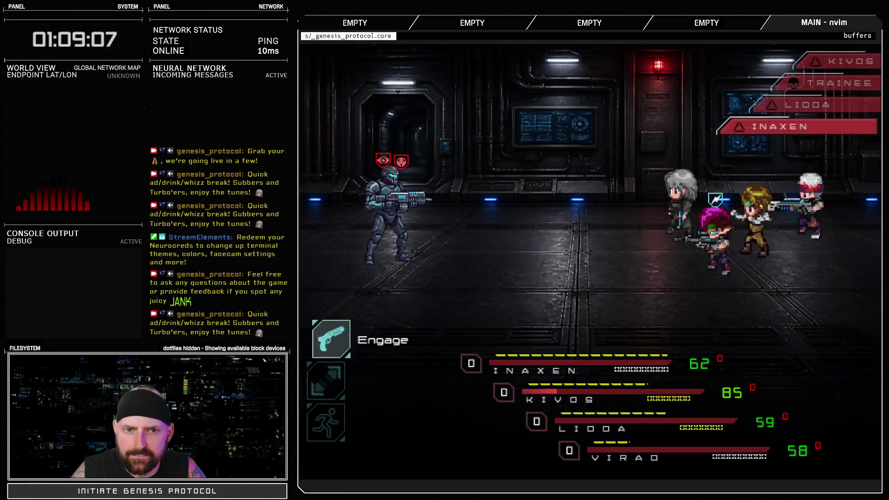
key(Return)
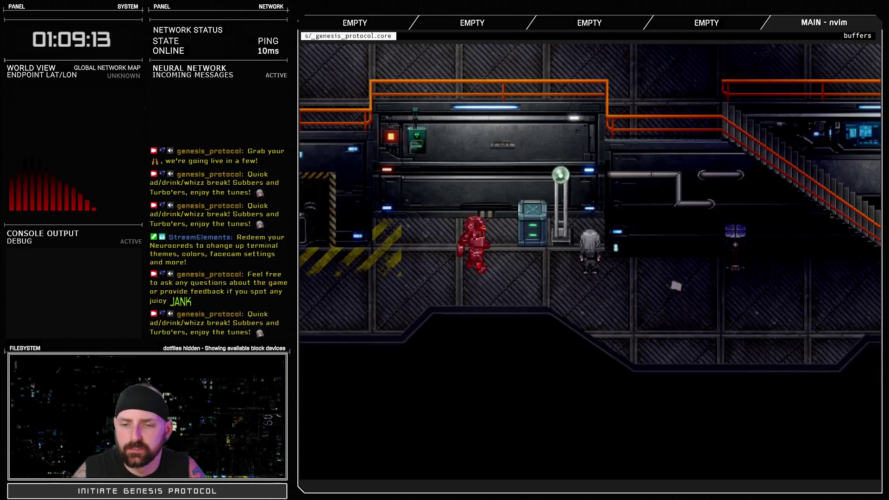
key(Escape)
- Quit the playtest and delete the persist-Focus item from the notes
key(Up)
key(Return)
key(Down)
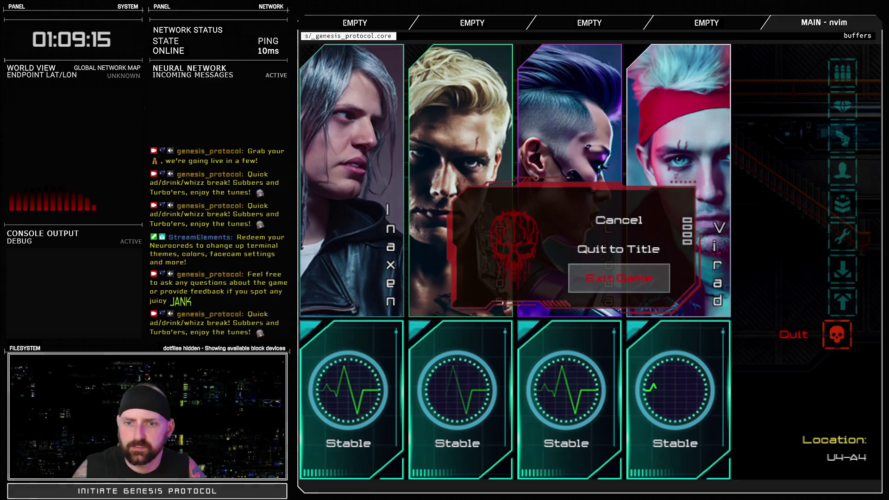
key(Escape)
key(Escape)
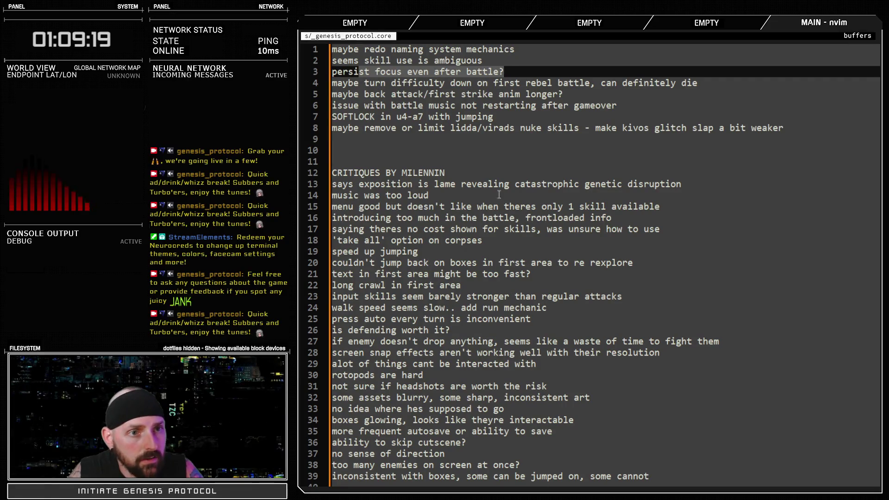
drag(509, 74, 327, 76)
key(d)
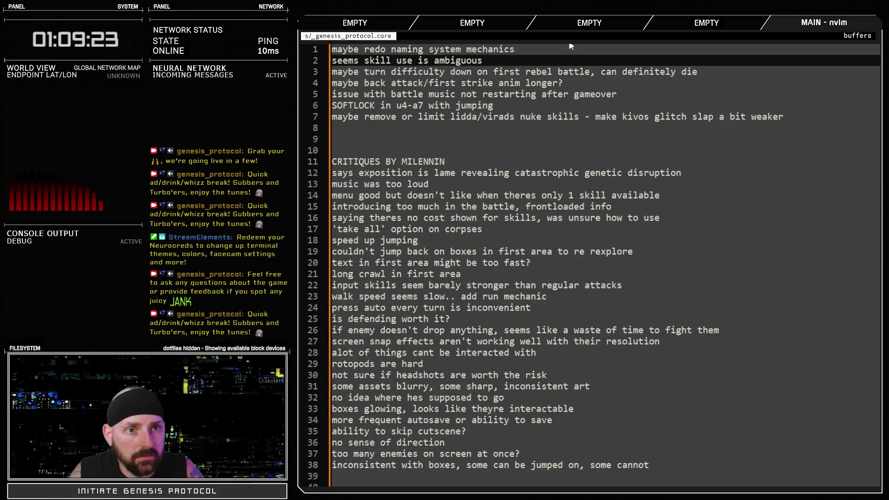
- Add a 1.2.0 changelog line saying Focus slowly decreases, then select its old wording
key(ctrl+6)
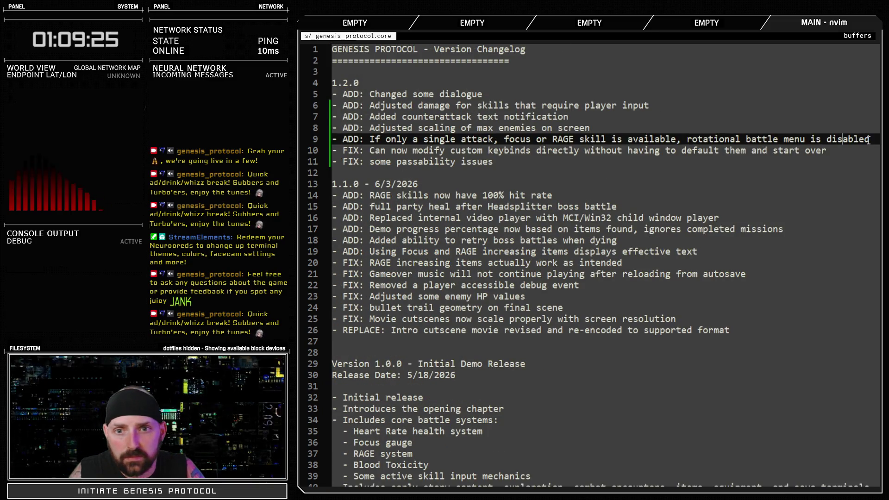
click(420, 85)
key(o)
text(-ADD:)
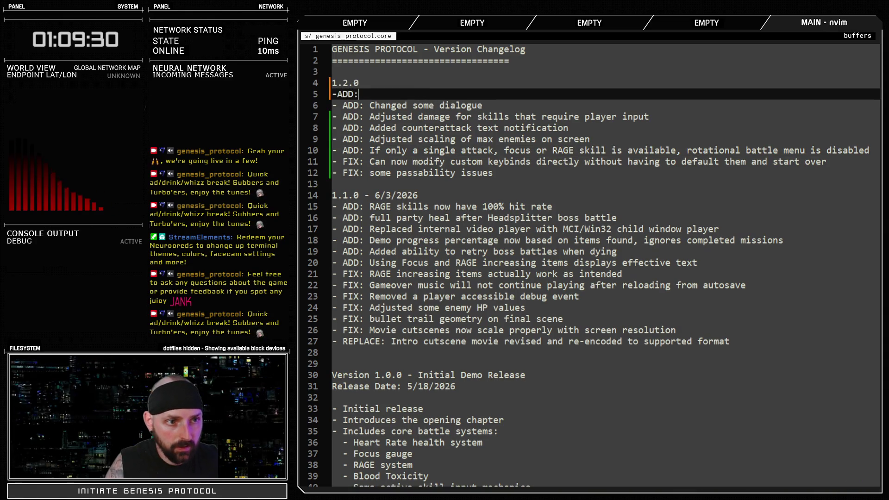
key(BackSpace)
key(BackSpace)
key(BackSpace)
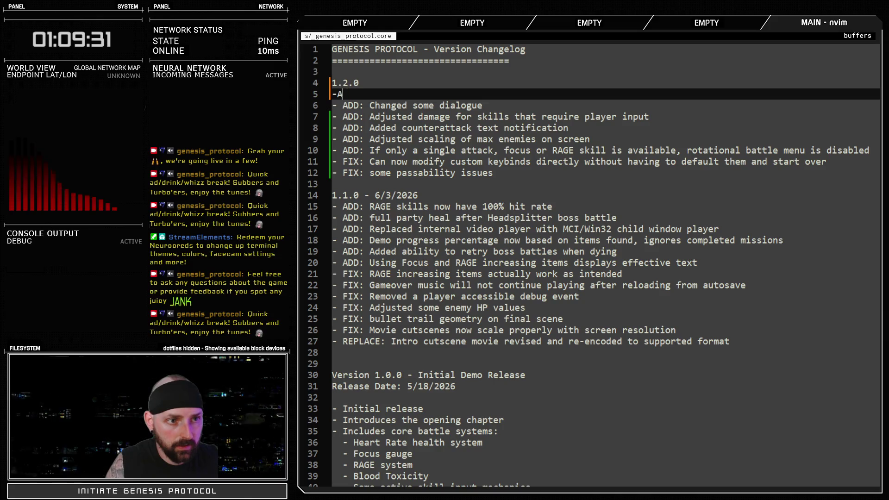
text(ADD:F)
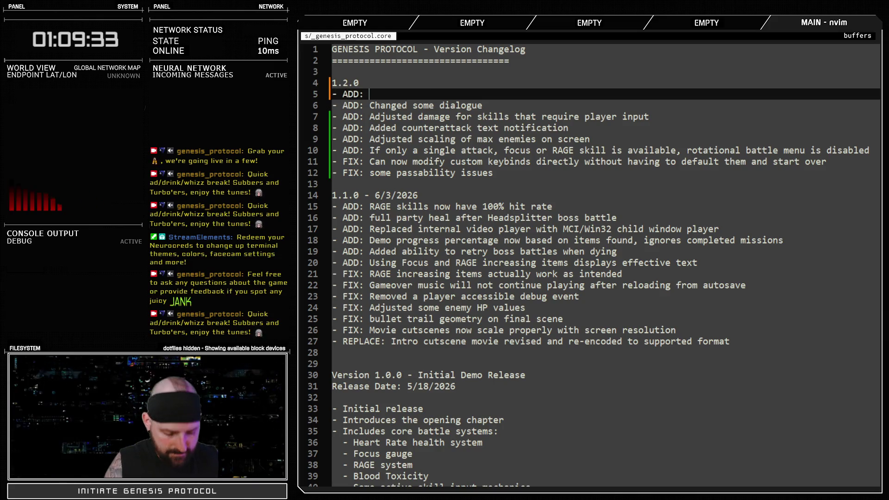
text(ists)
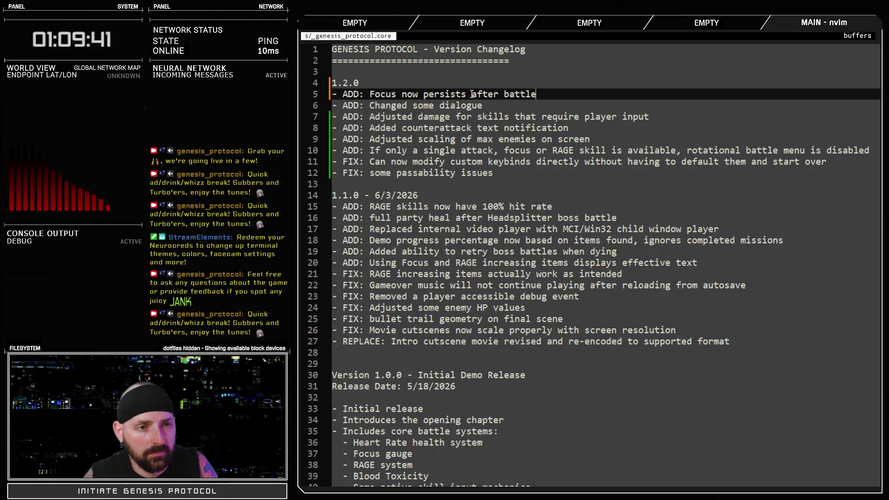
text(and slowly d)
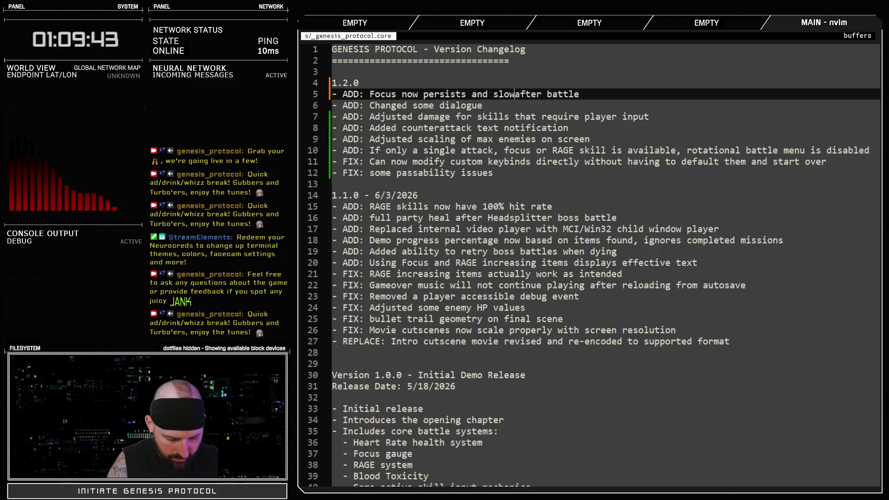
text(ecreases)
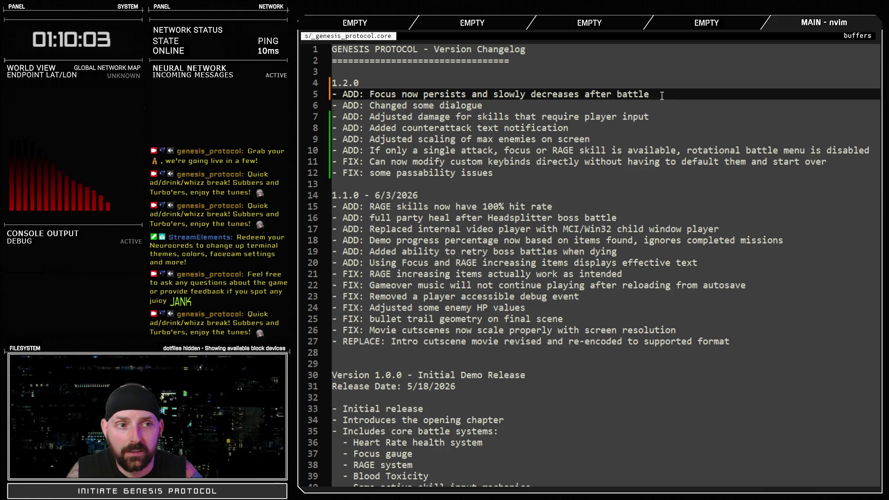
mouse_move(653, 92)
mouse_down()
mouse_move(420, 94)
mouse_move(670, 94)
mouse_up()
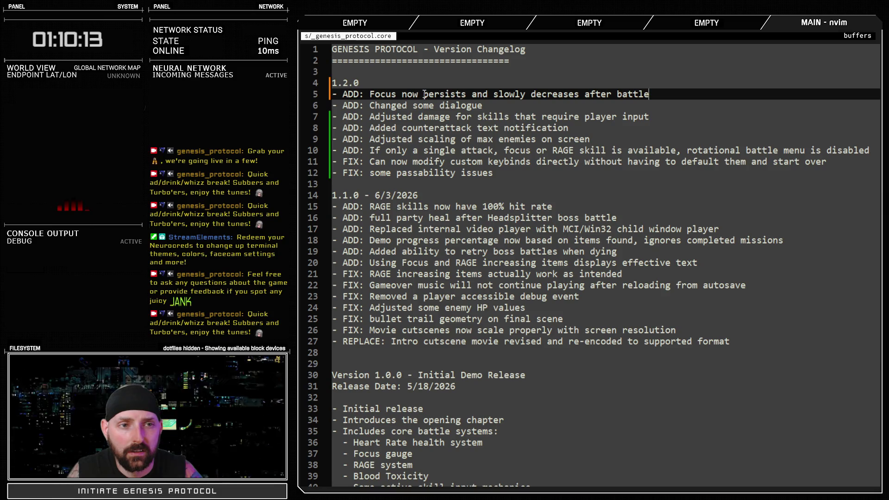
drag(402, 94, 649, 94)
- Reword the entry to 'Focus now does not reset after battle, but will slowly decrease on the overworld'
text(cus now does not reset )
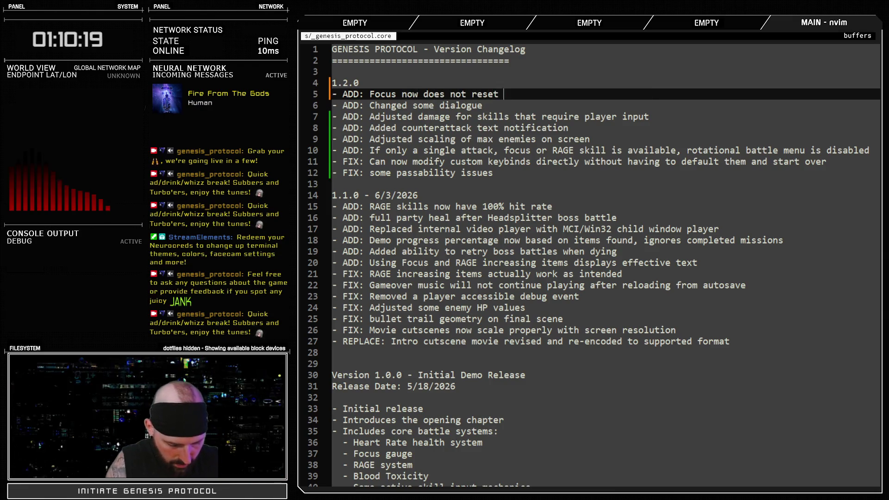
text(after battle)
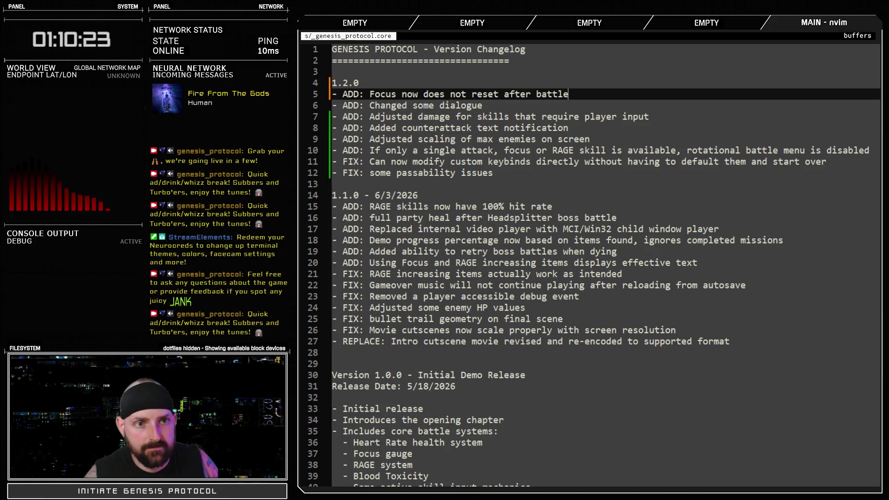
click(466, 106)
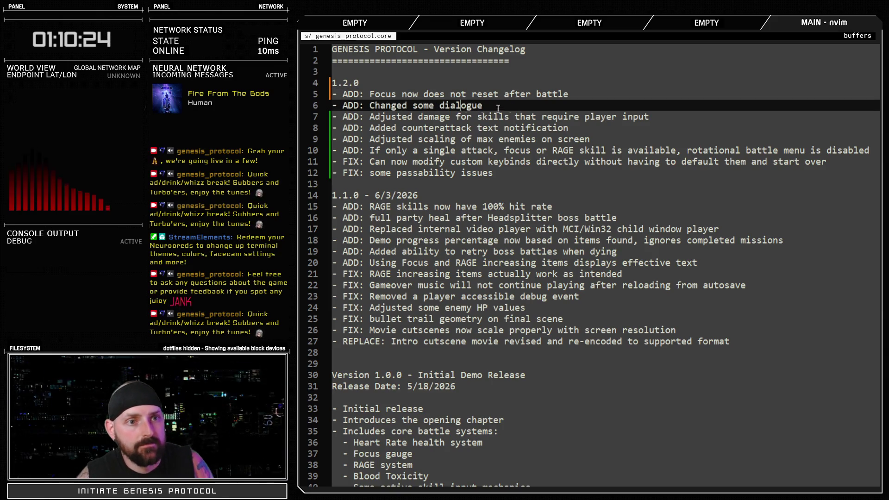
click(583, 96)
text(t will slowly decrease)
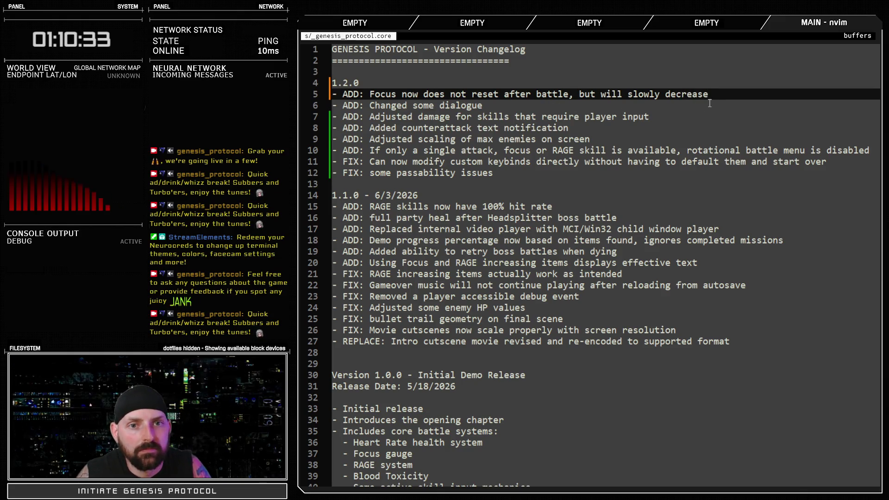
text( on the map)
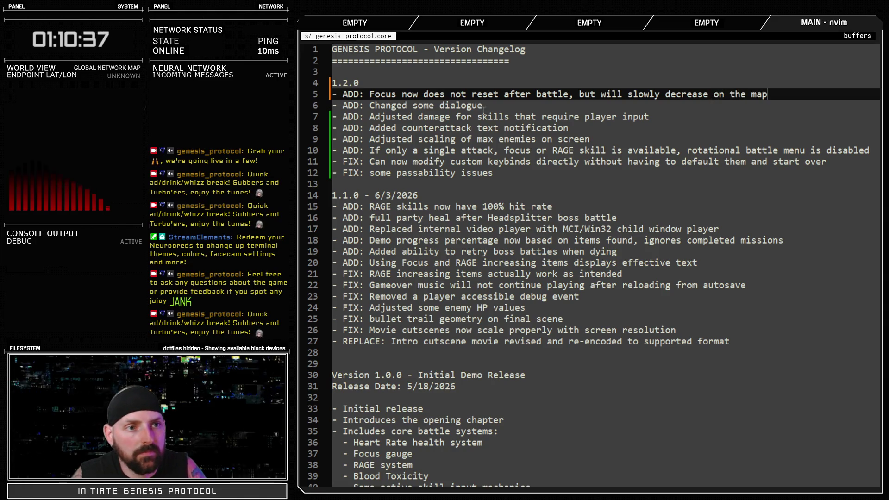
double_click(753, 95)
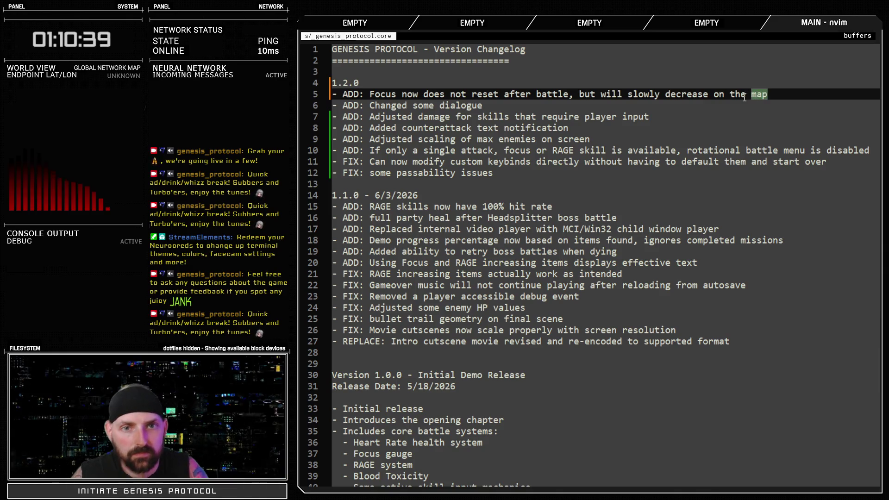
text(overworld)
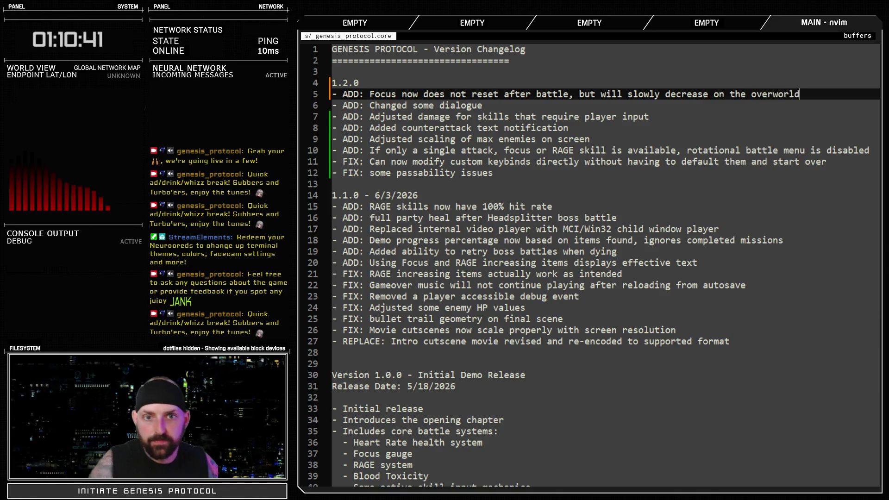
click(440, 106)
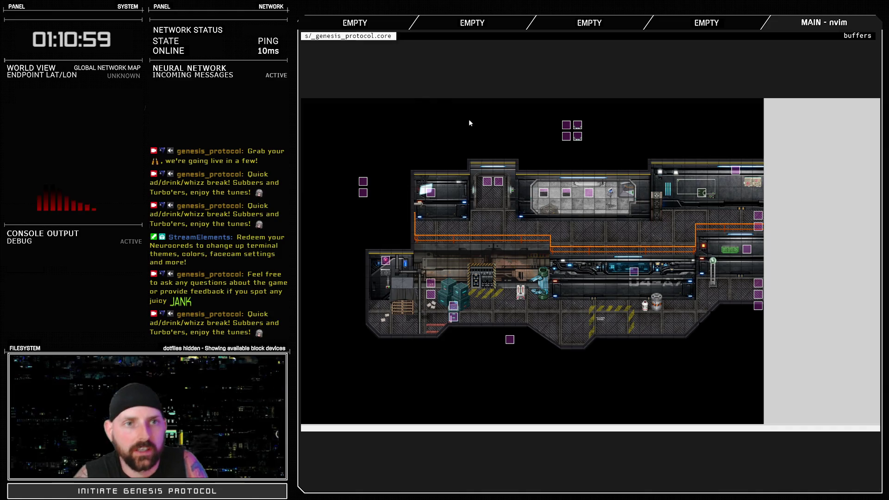
- Review the notes on first rebel battle difficulty and limiting nuke skills
key(F11)
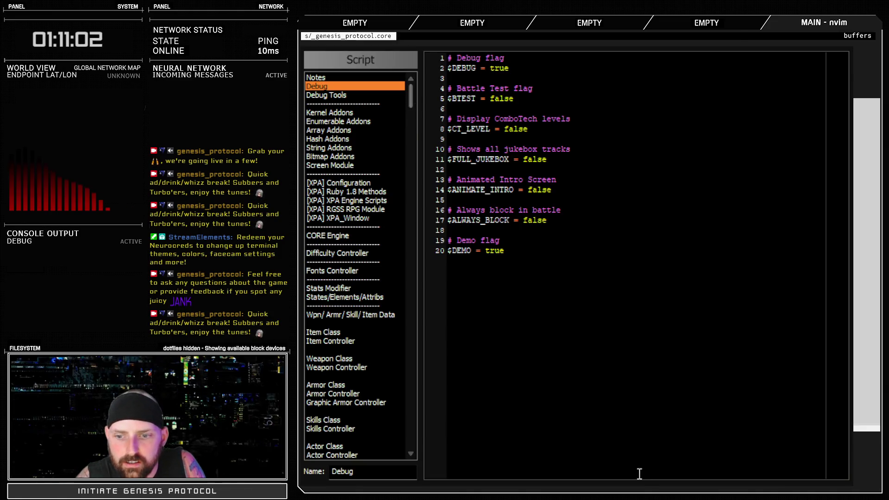
click(641, 467)
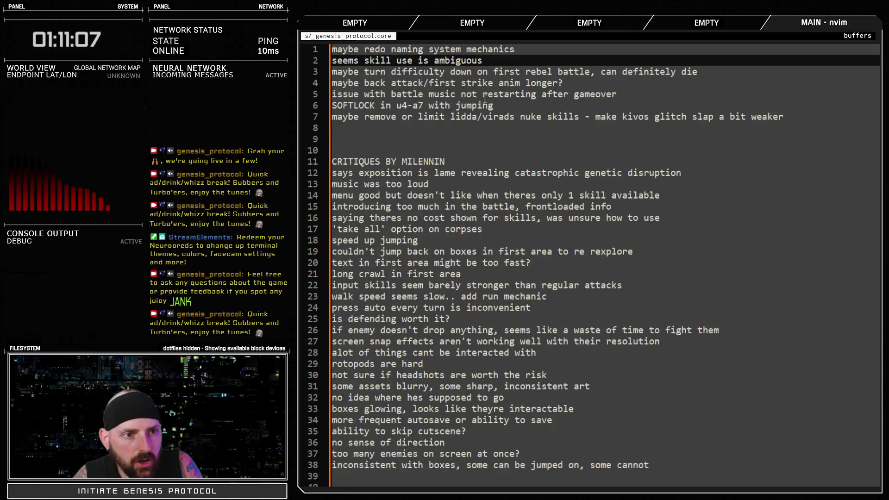
drag(343, 71, 706, 71)
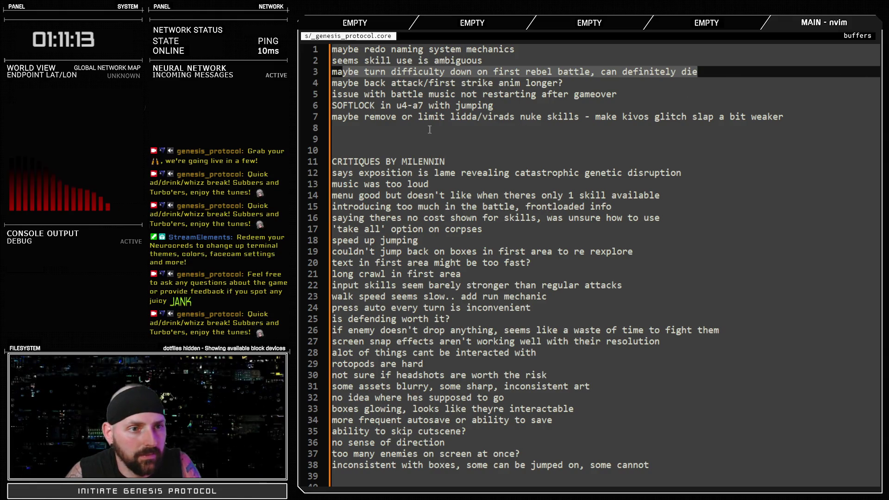
drag(343, 116, 756, 117)
drag(423, 117, 606, 117)
key(alt+Tab)
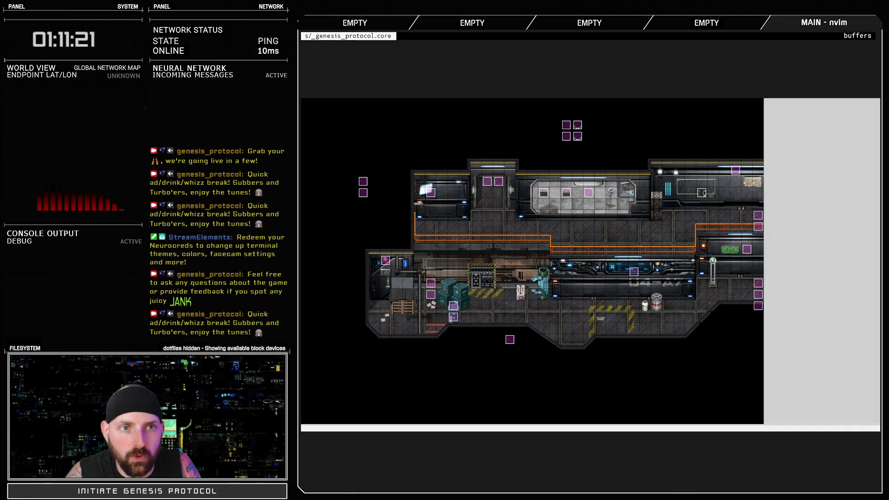
key(F9)
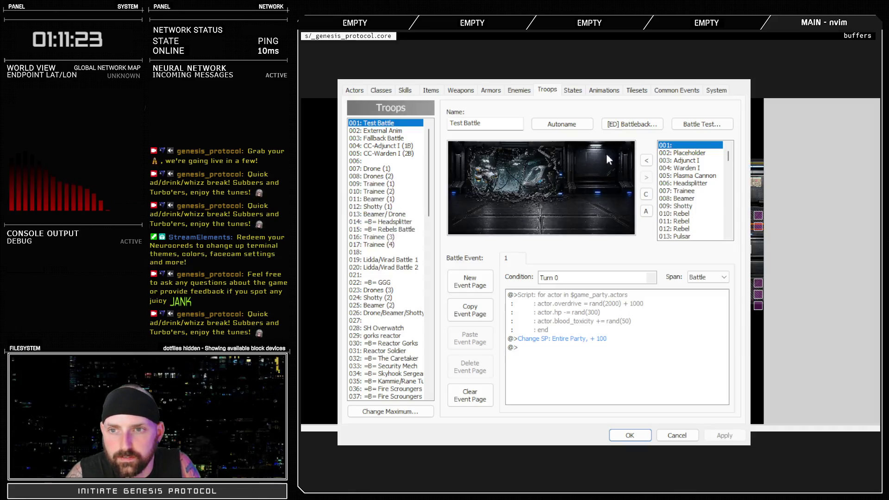
key(Escape)
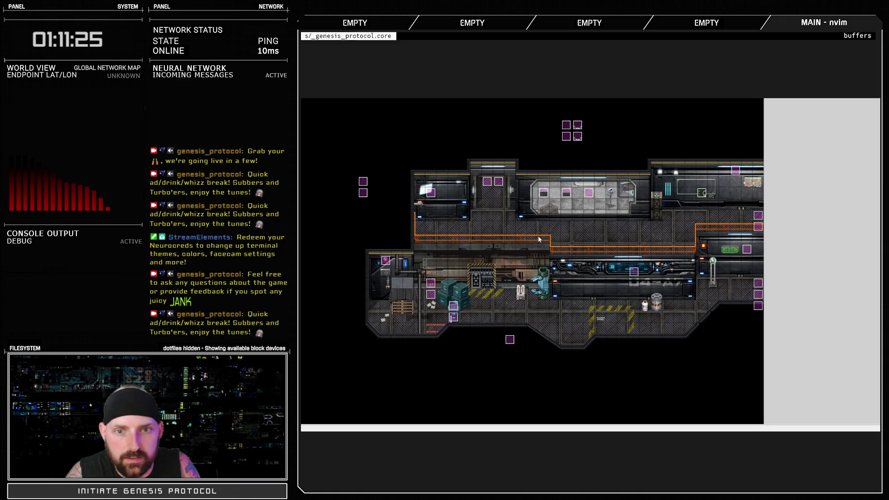
- Find Leadshredder's max_uses value in the Skills Controller script, then launch a playtest and the database
key(F11)
mouse_move(411, 84)
mouse_down()
mouse_move(419, 139)
mouse_move(417, 109)
mouse_up()
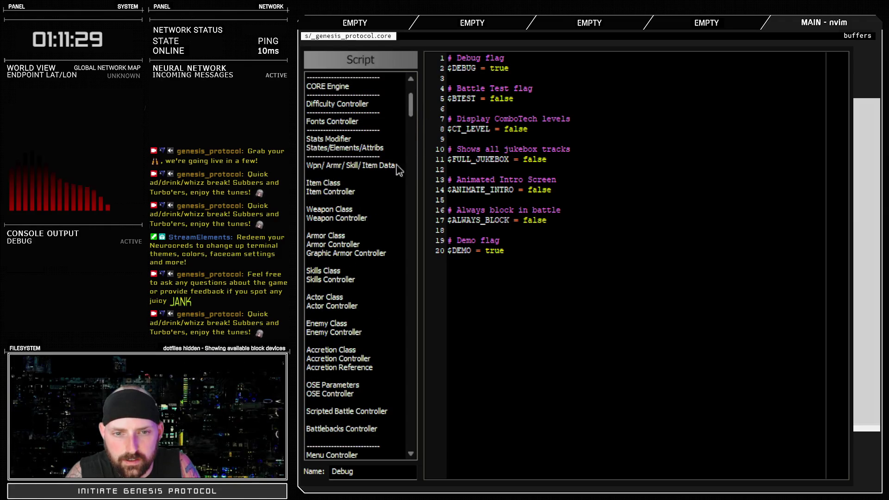
click(343, 280)
drag(843, 76, 844, 380)
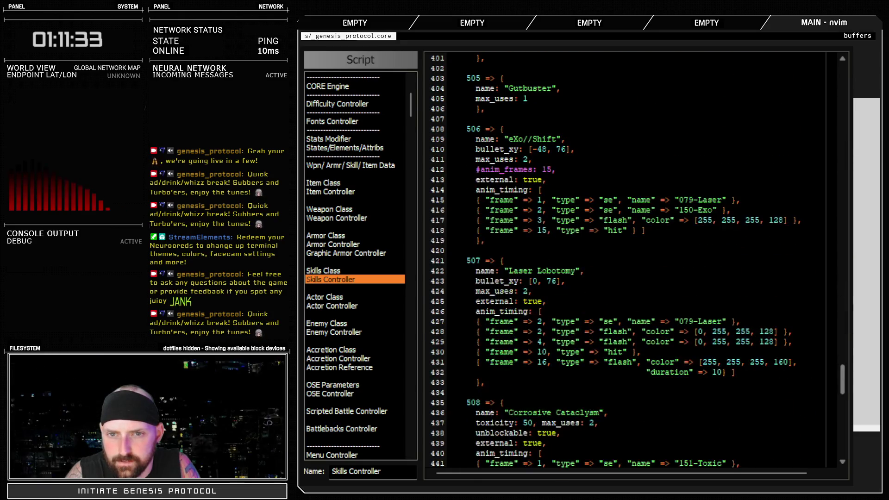
mouse_move(476, 159)
mouse_down()
mouse_move(547, 168)
mouse_move(547, 159)
mouse_up()
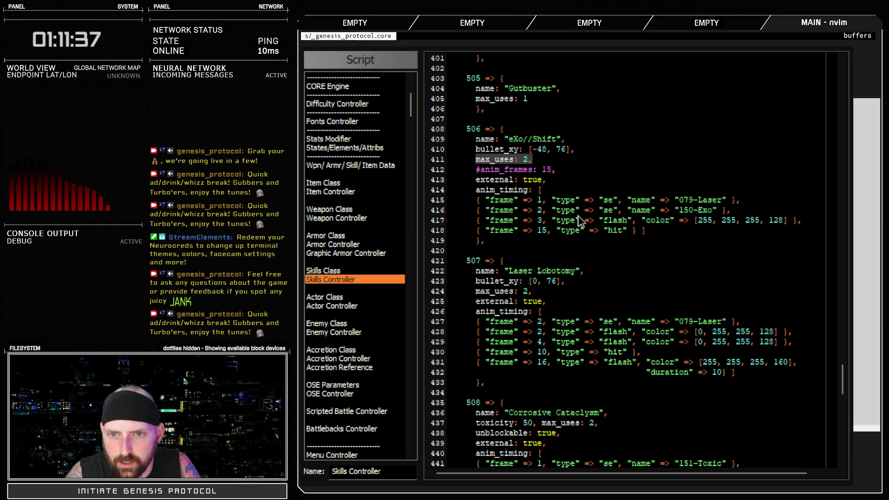
scroll(606, 291, down, 10)
scroll(606, 291, down, 10)
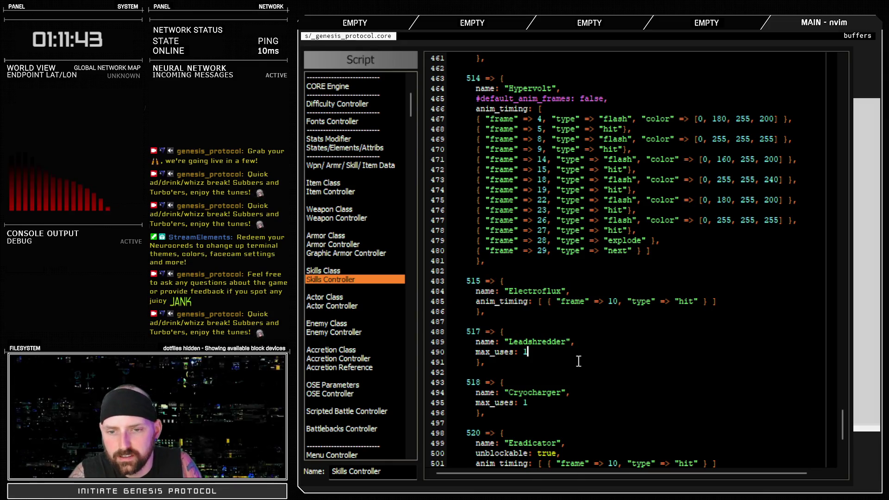
scroll(578, 361, down, 4)
click(544, 231)
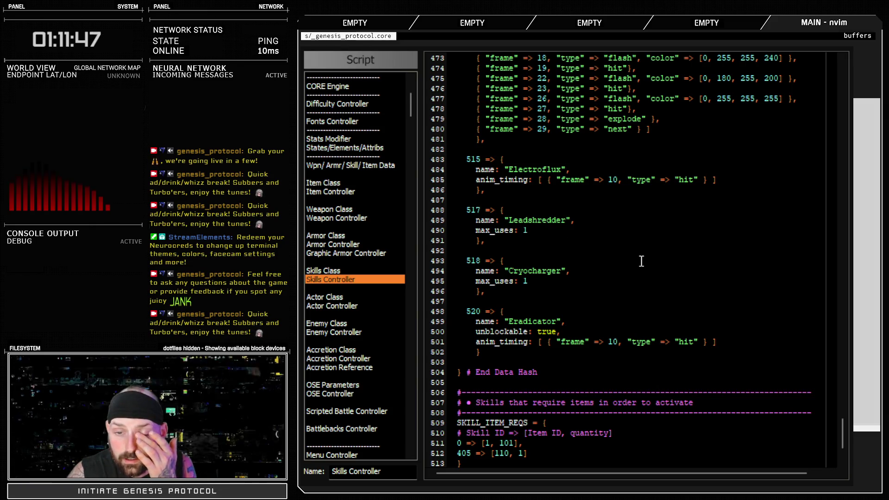
key(F12)
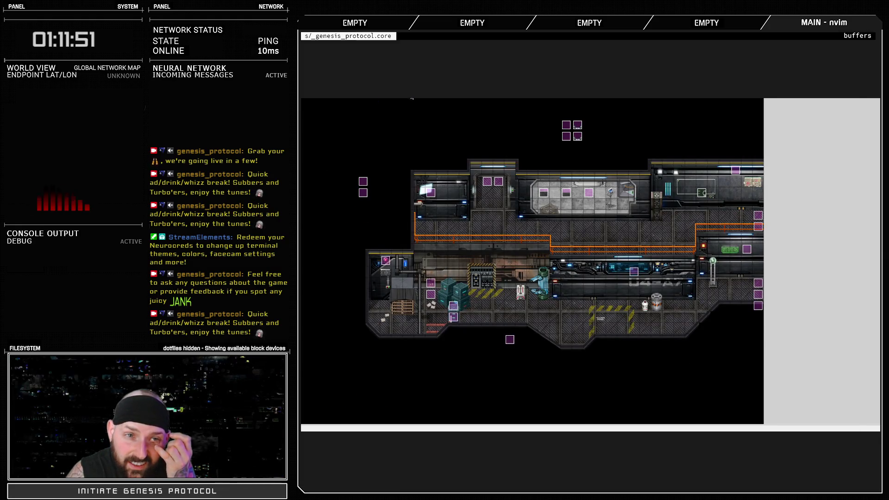
key(F9)
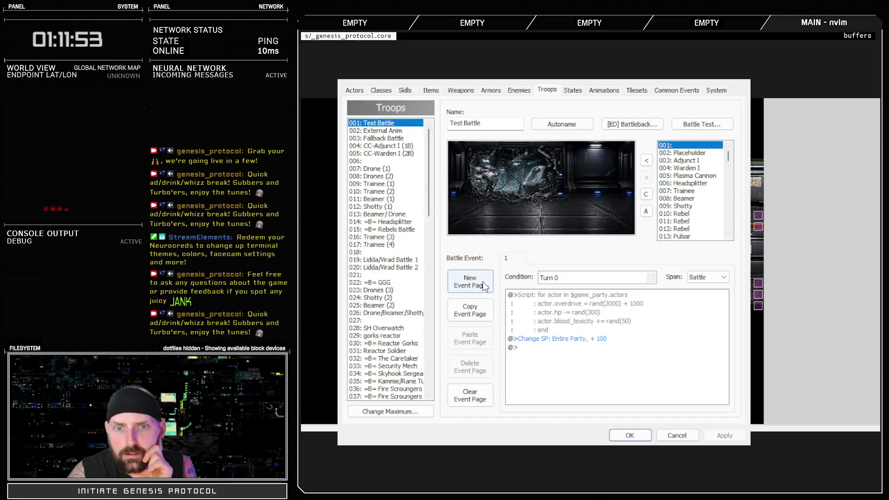
- Inspect 011: Rebel's Leadshredder and Attack actions on the Enemies tab, then close the database
click(519, 90)
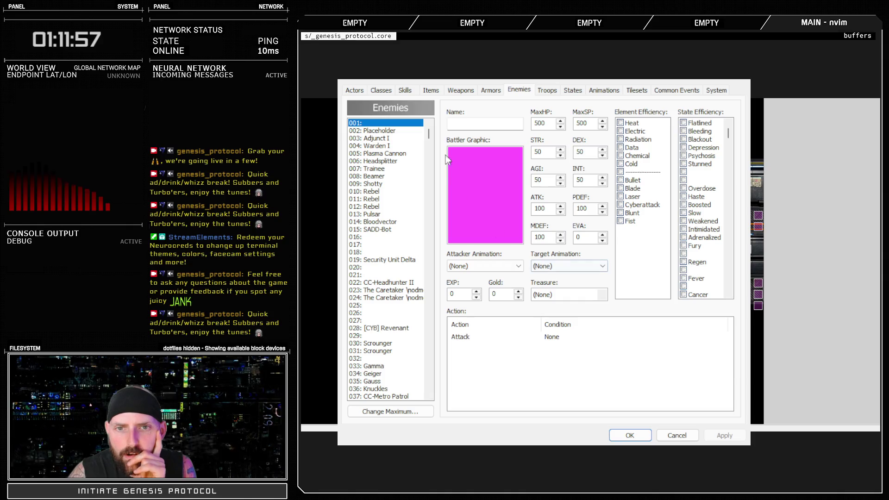
click(392, 199)
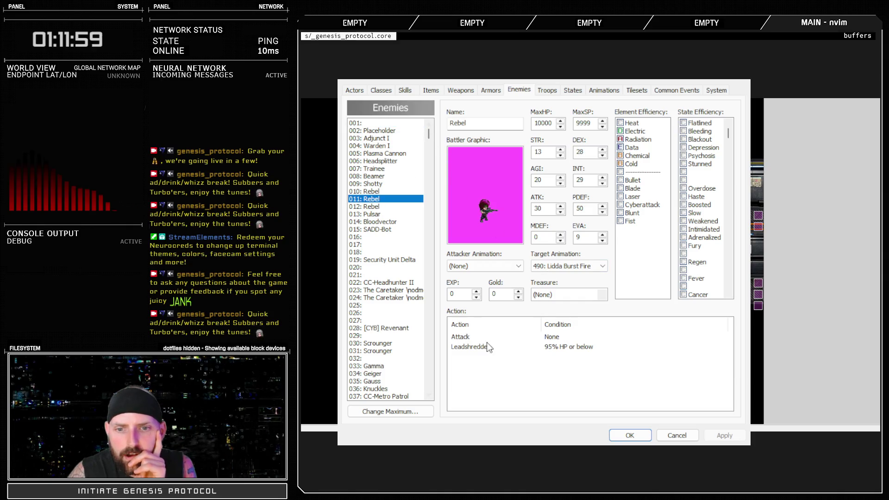
double_click(490, 348)
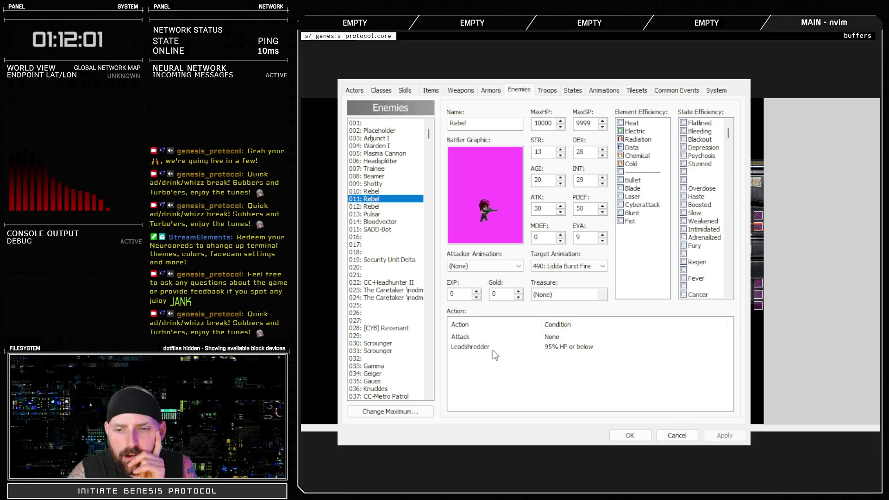
key(Escape)
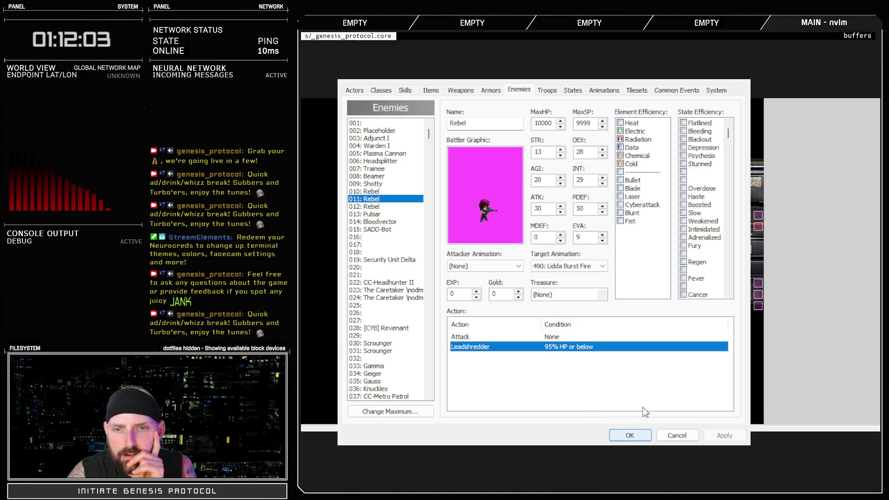
click(565, 338)
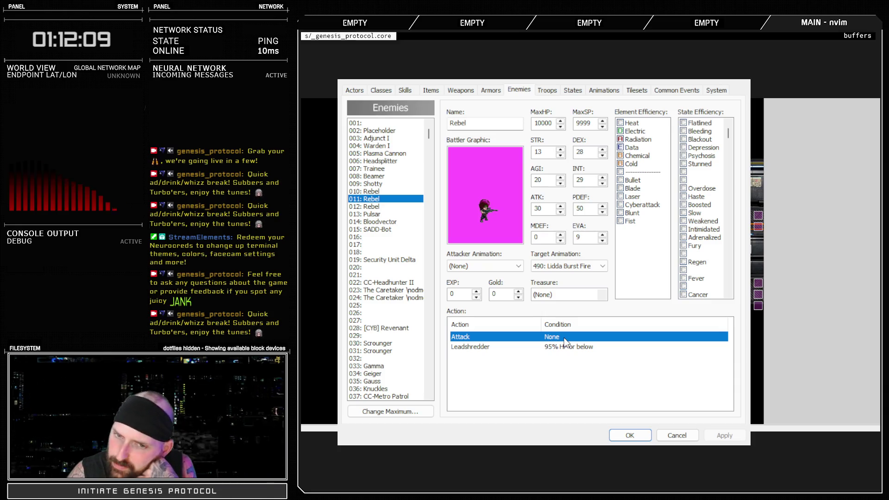
click(628, 436)
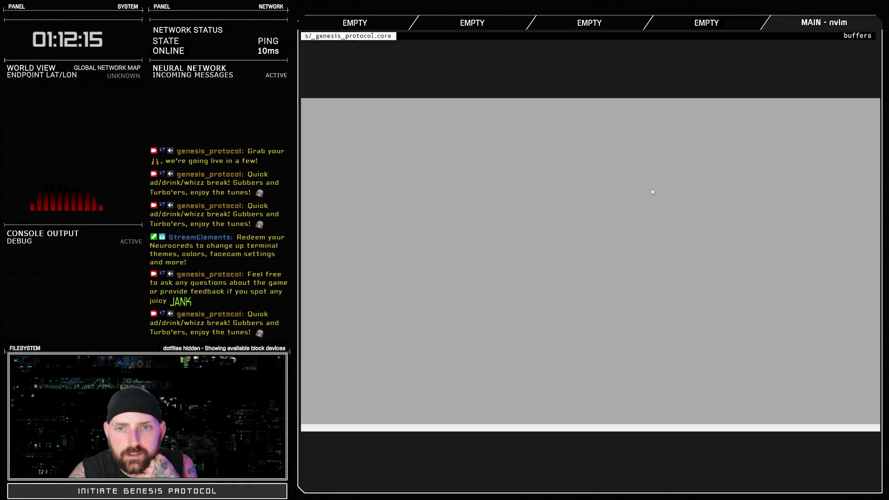
- Open the Game project in the GENESIS Protocol DEMO folder
key(ctrl+o)
click(504, 95)
double_click(481, 171)
double_click(491, 236)
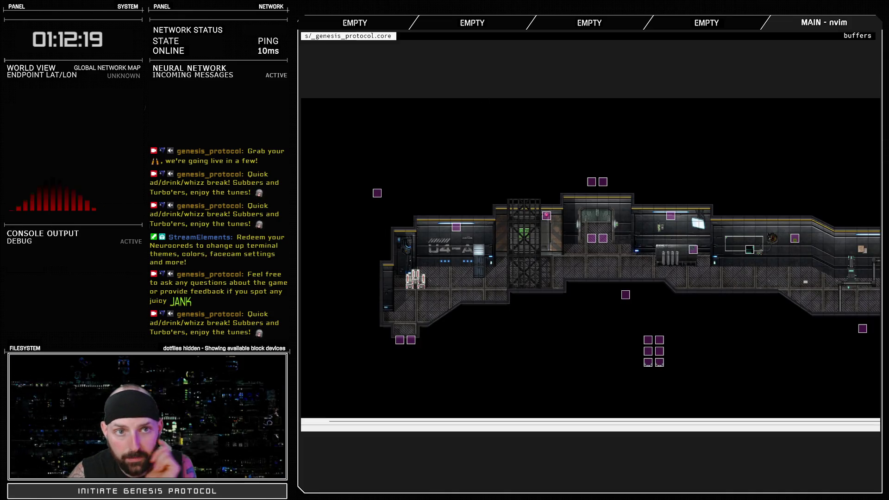
- Review the skill accessor methods and skill kind comment in the script editor
key(F11)
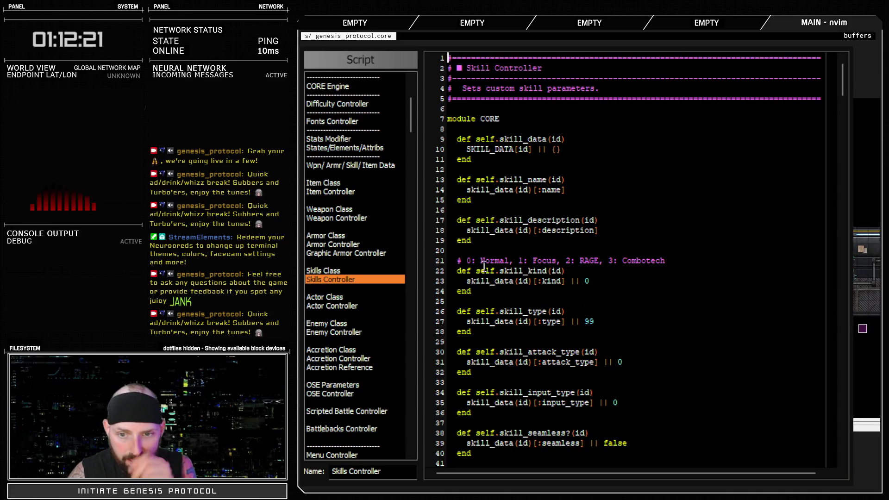
drag(569, 190, 566, 311)
click(528, 261)
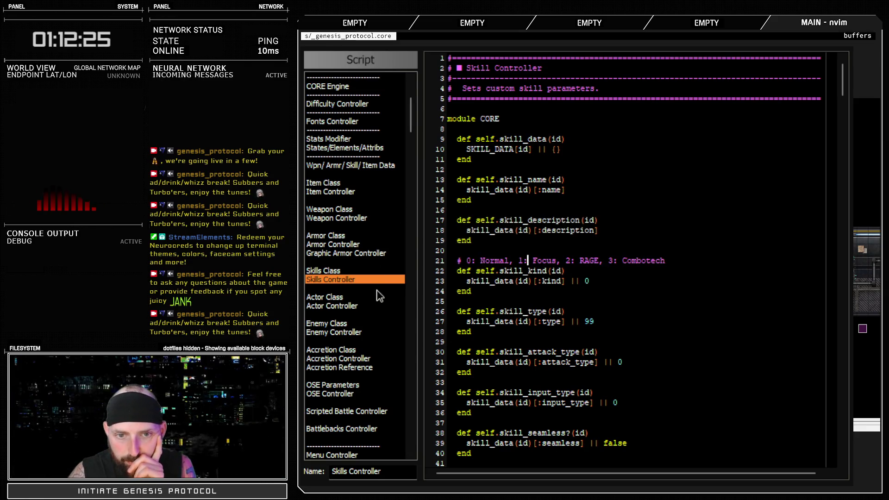
mouse_move(842, 78)
mouse_down()
mouse_move(833, 417)
mouse_move(827, 393)
mouse_up()
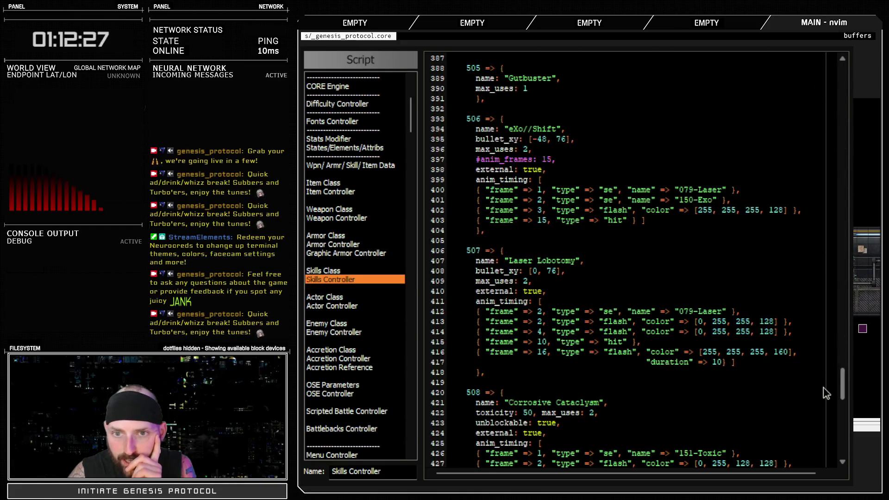
scroll(824, 393, down, 12)
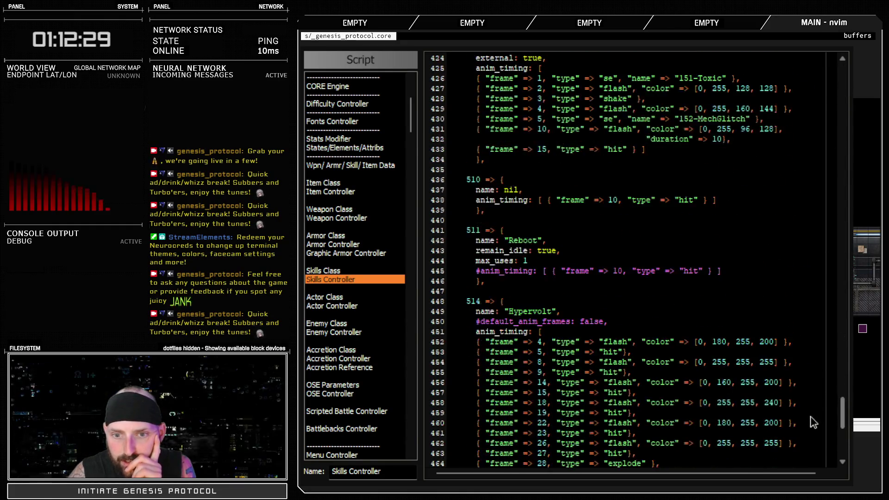
scroll(541, 331, down, 8)
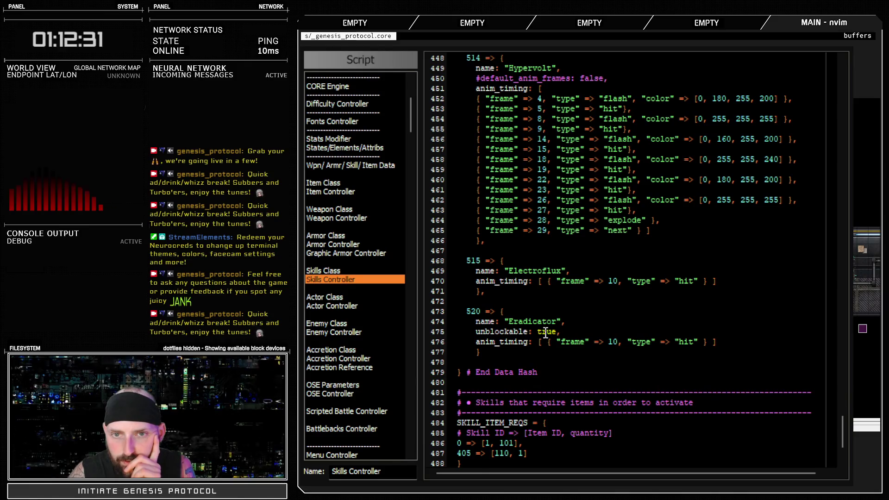
scroll(549, 345, up, 2)
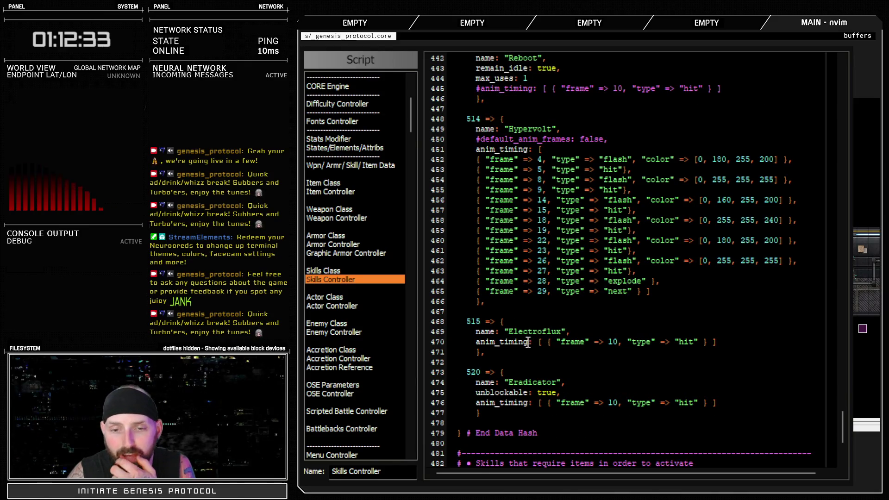
drag(488, 246, 611, 352)
click(624, 357)
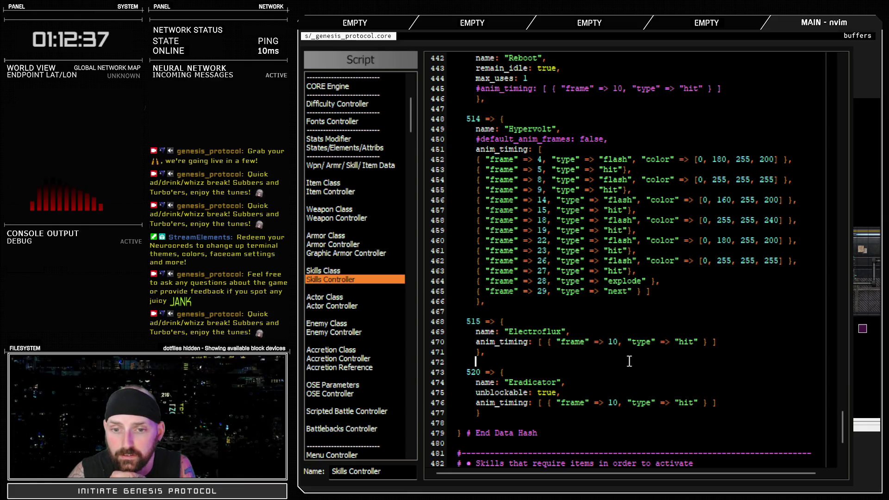
- Open the main GENESIS Protocol Game project from the RPGXP folder instead
key(F12)
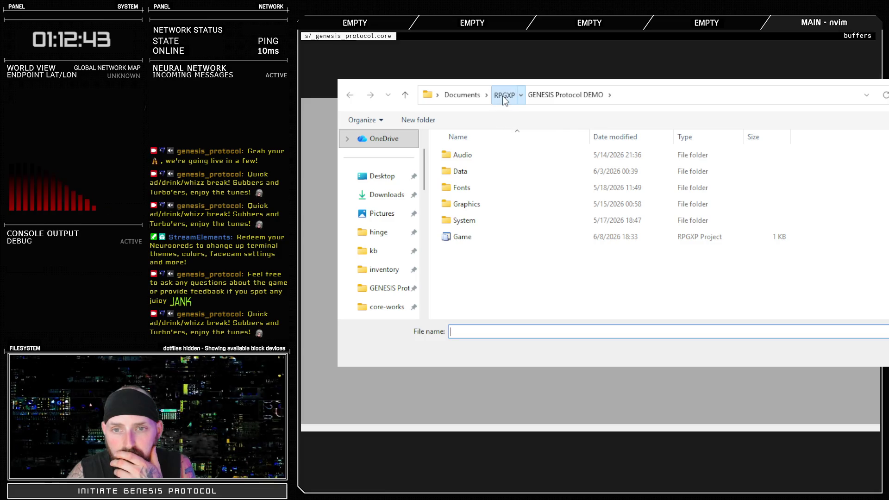
click(503, 94)
double_click(499, 153)
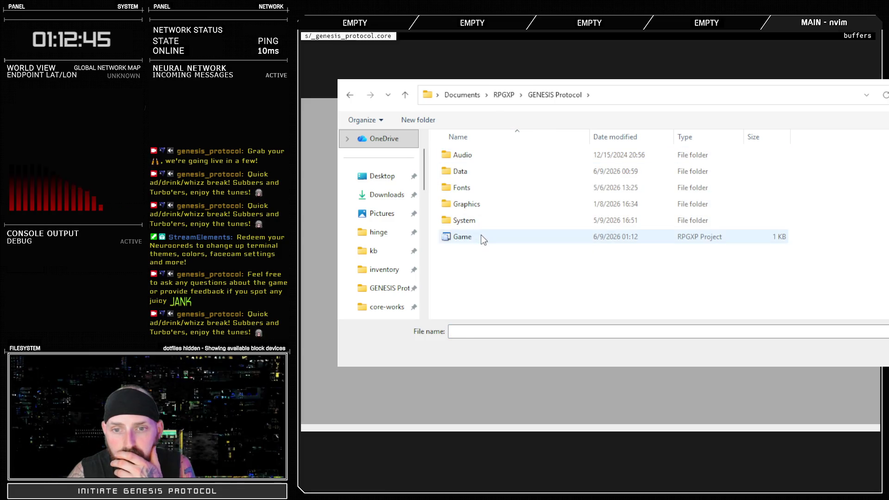
double_click(481, 238)
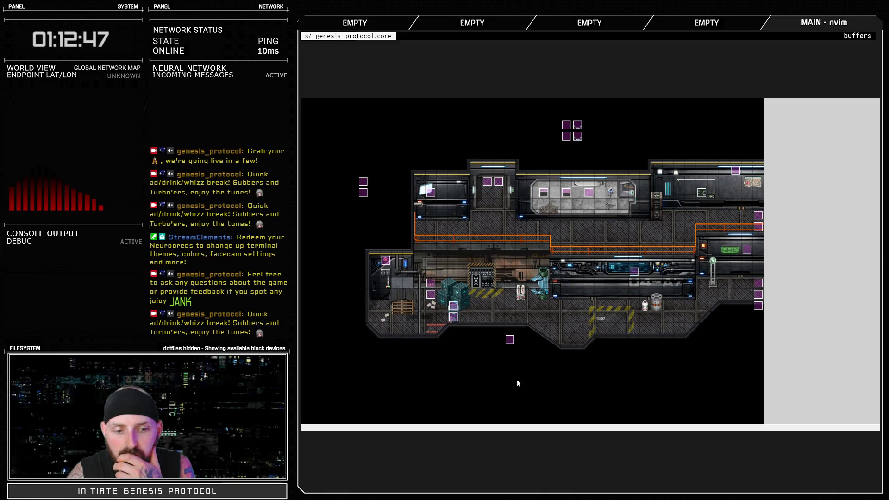
key(alt+Tab)
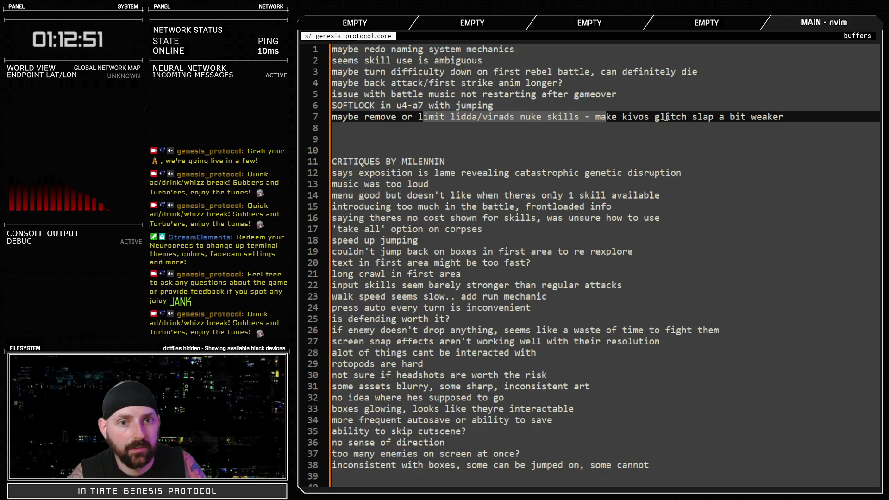
- Delete the lidda/virads nuke skills clause from note line 7
key(Escape)
click(596, 124)
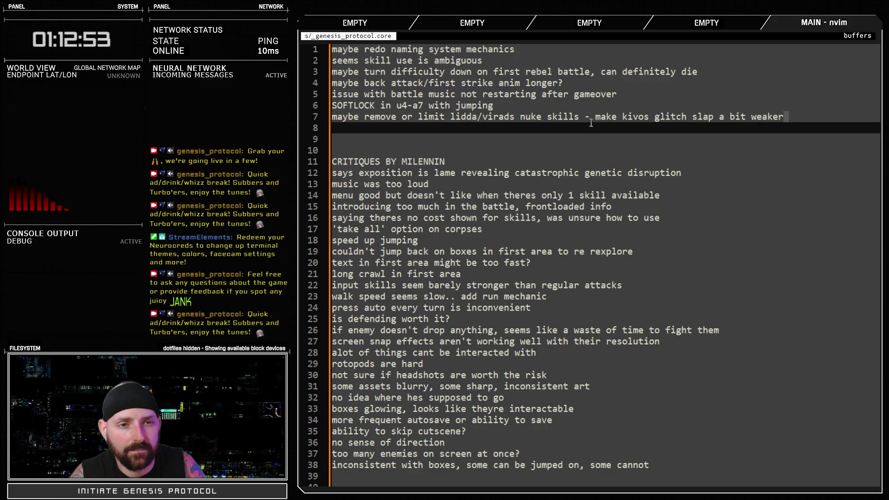
drag(595, 118, 339, 120)
key(d)
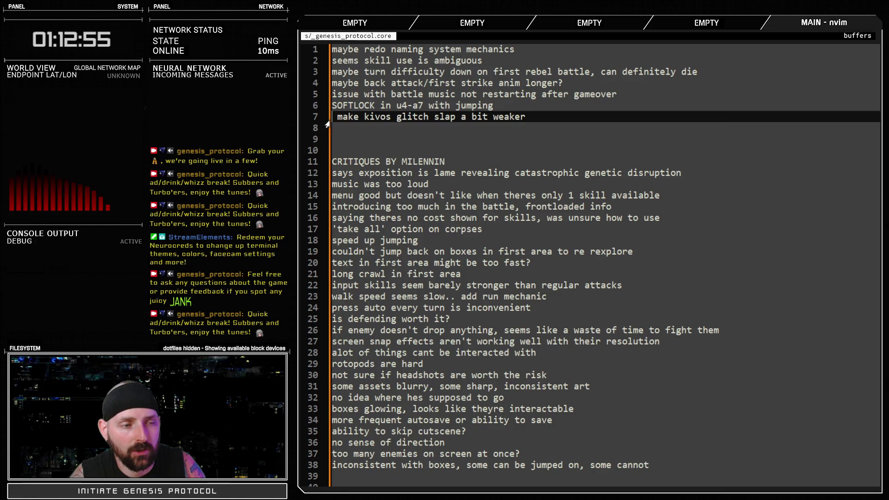
key(alt+Tab)
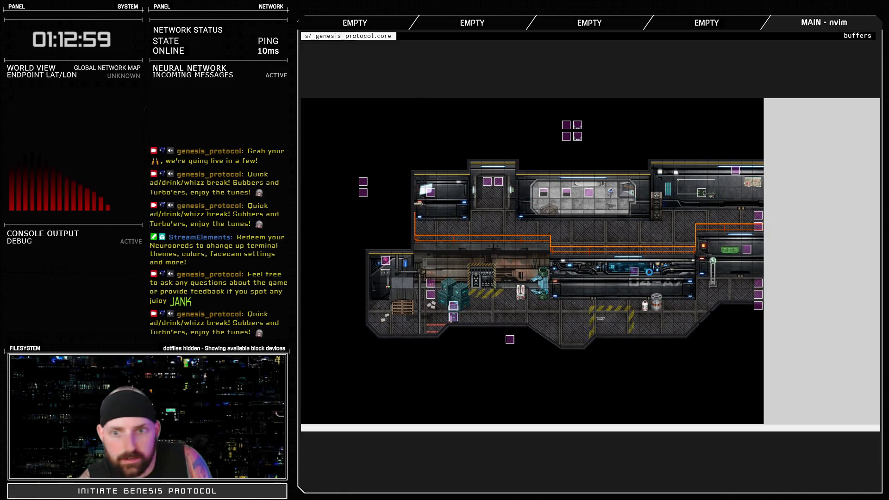
- Open the database and look through the Skills list
key(F9)
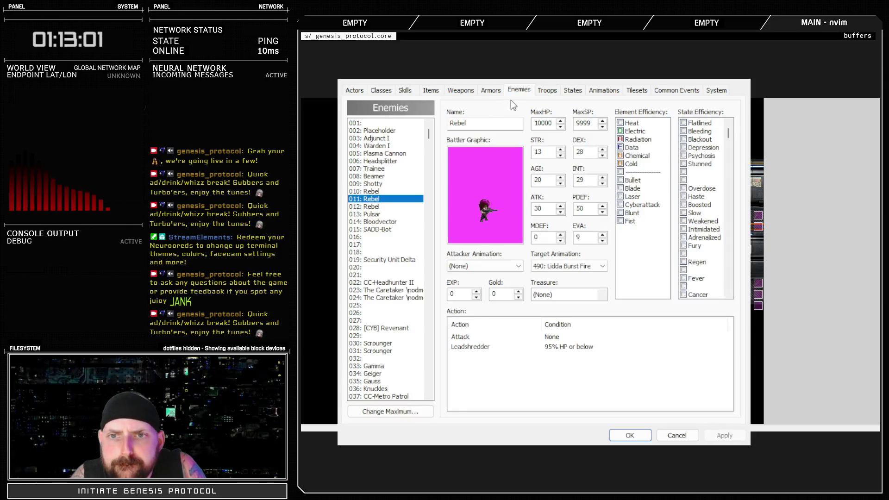
click(409, 91)
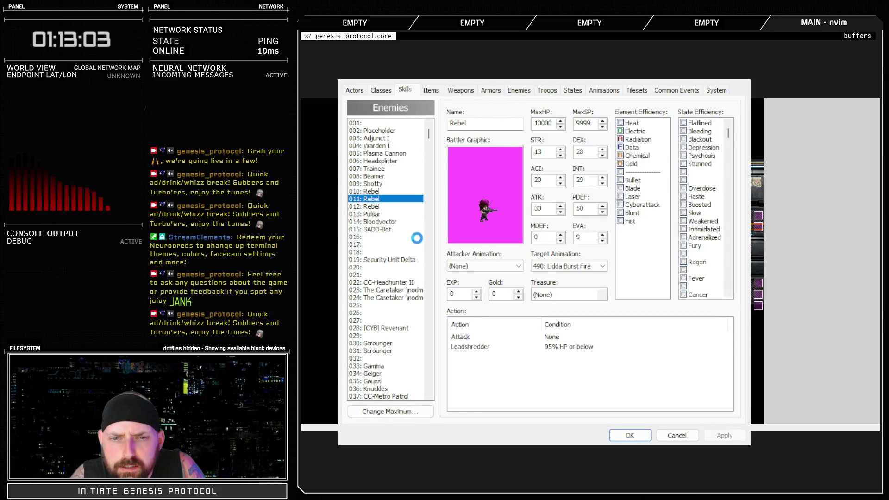
mouse_move(431, 147)
mouse_down()
mouse_move(416, 376)
mouse_move(426, 258)
mouse_up()
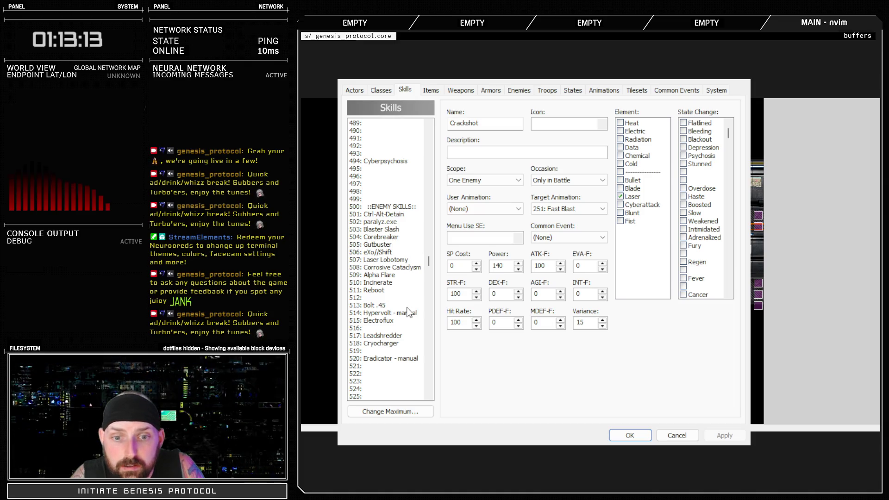
drag(429, 259, 427, 149)
- Change 010: Rebel's ATK from 60 to 50, apply, and close the database
click(520, 89)
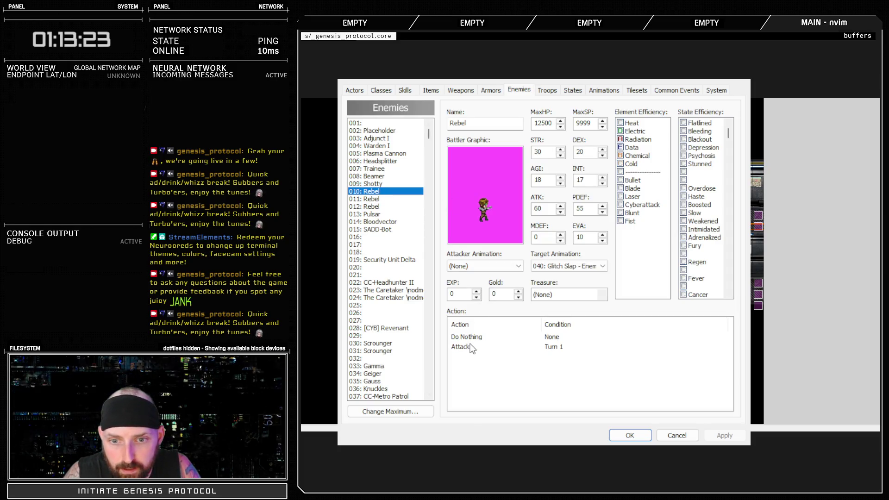
click(472, 347)
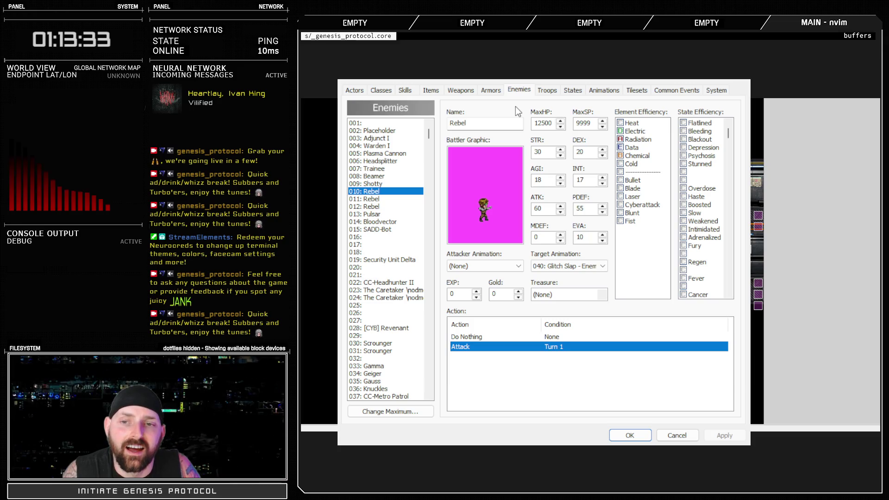
double_click(540, 209)
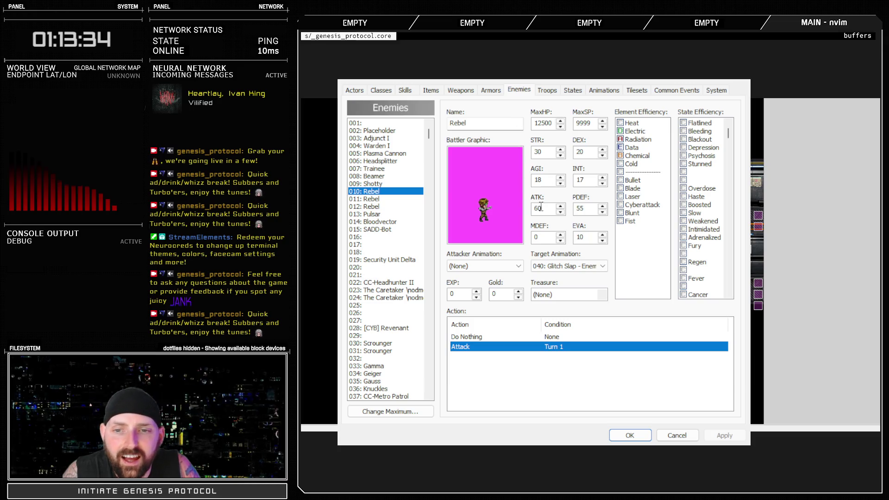
click(381, 198)
click(382, 213)
click(382, 206)
click(381, 200)
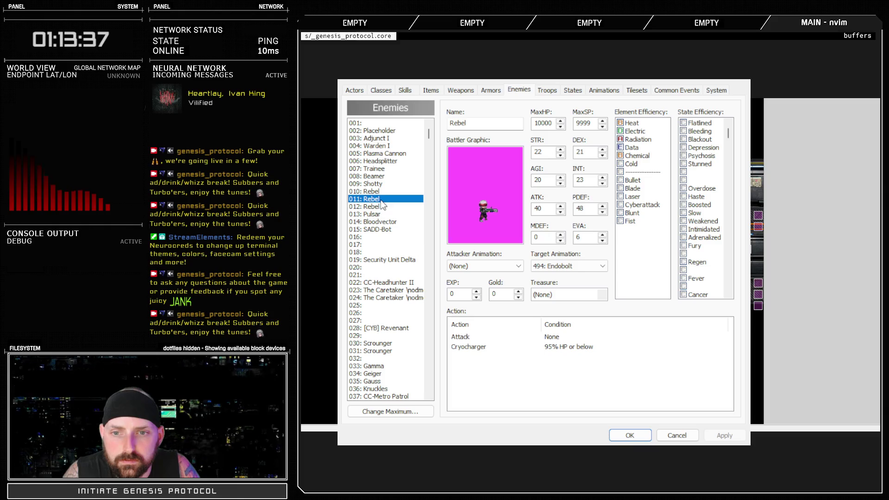
click(381, 191)
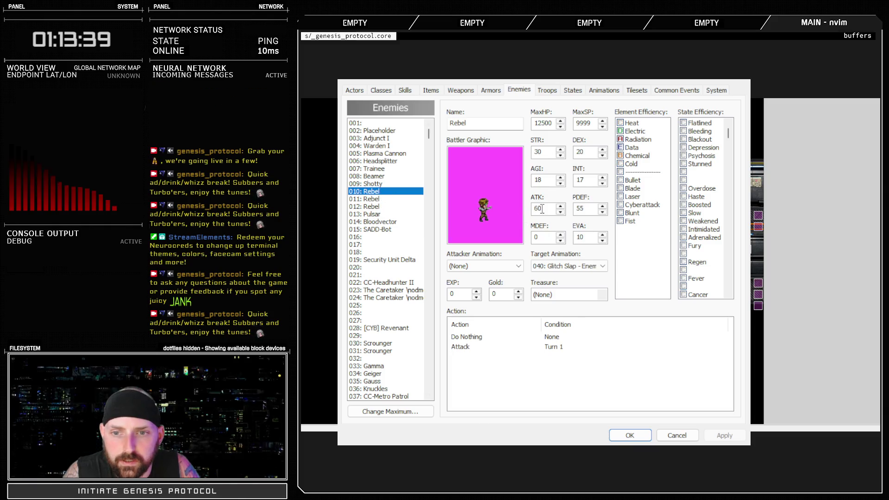
click(509, 212)
click(725, 436)
click(631, 436)
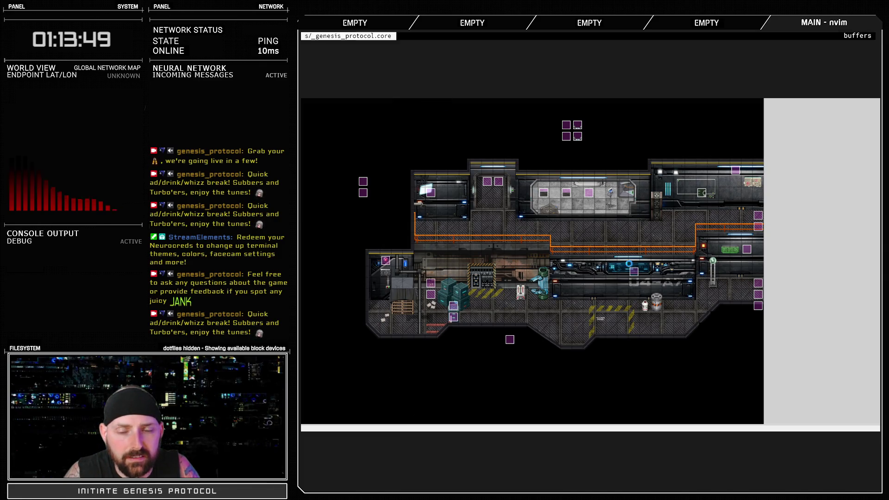
- Confirm in the database that 010: Rebel's ATK reads 50, then start a playtest
key(F11)
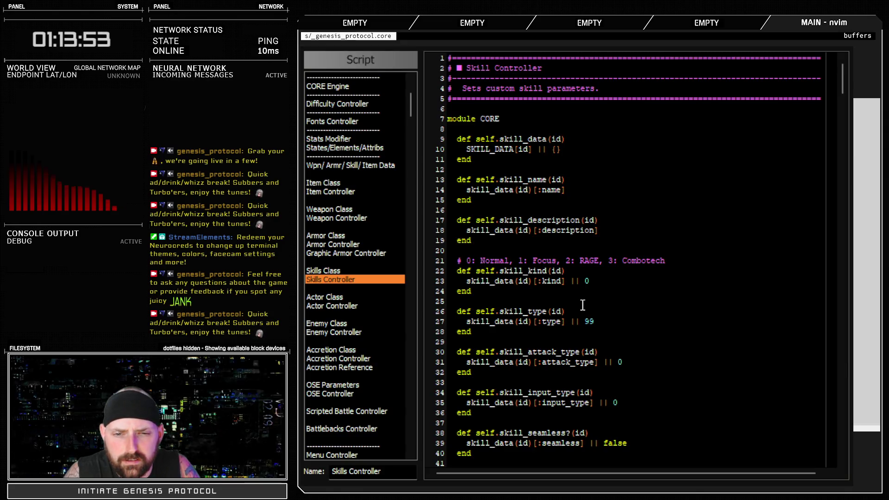
key(Escape)
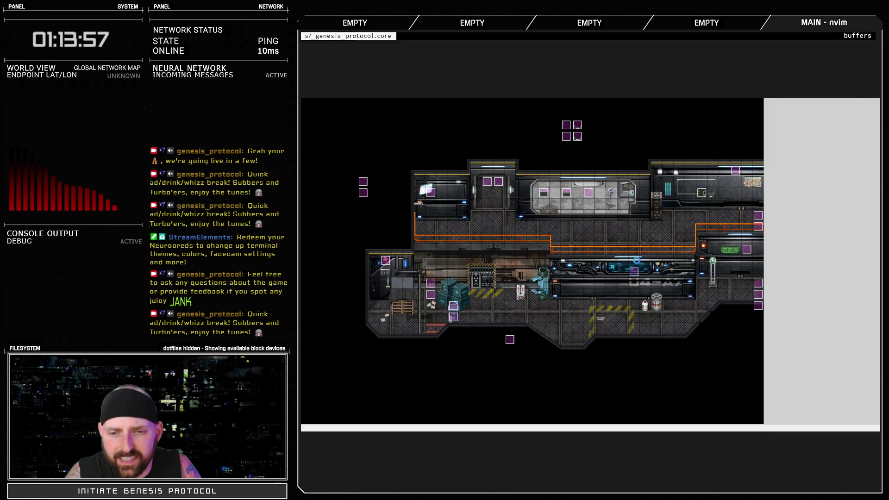
key(F9)
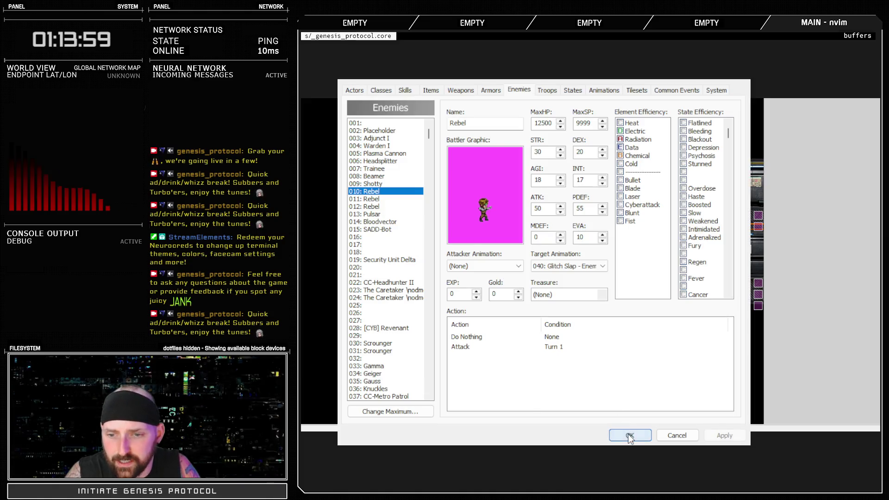
click(630, 437)
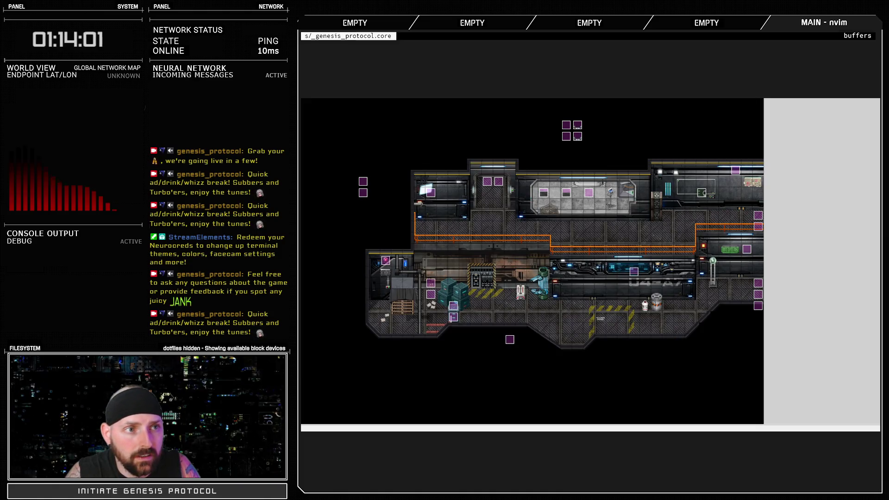
key(ctrl+r)
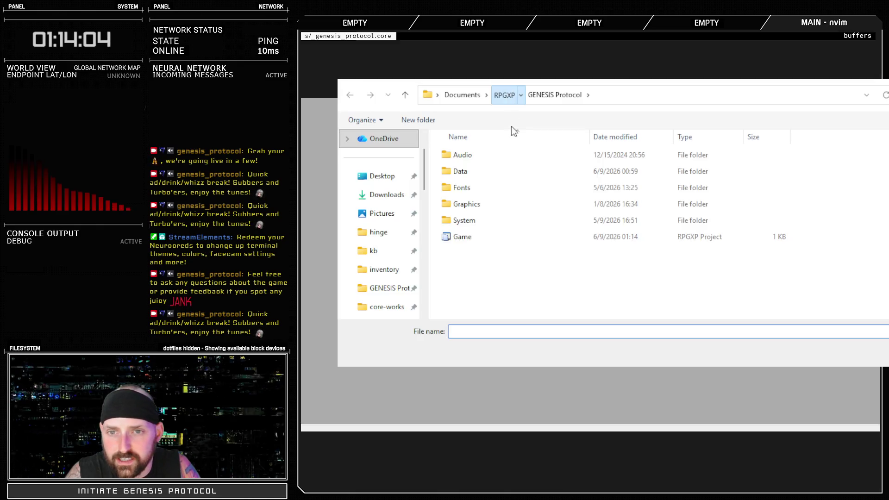
- Open the GENESIS Protocol DEMO Game project, look over its 010 and 011 Rebel enemies, and close without saving
click(504, 95)
double_click(484, 171)
double_click(481, 236)
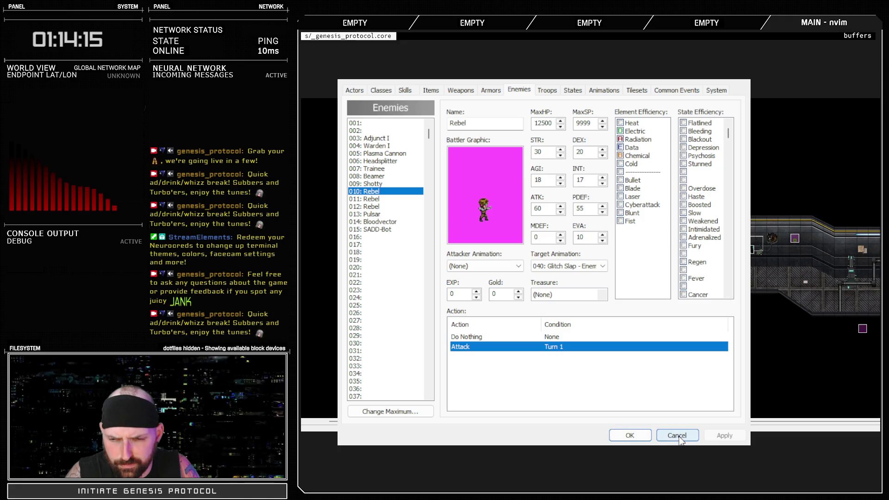
click(382, 199)
click(378, 207)
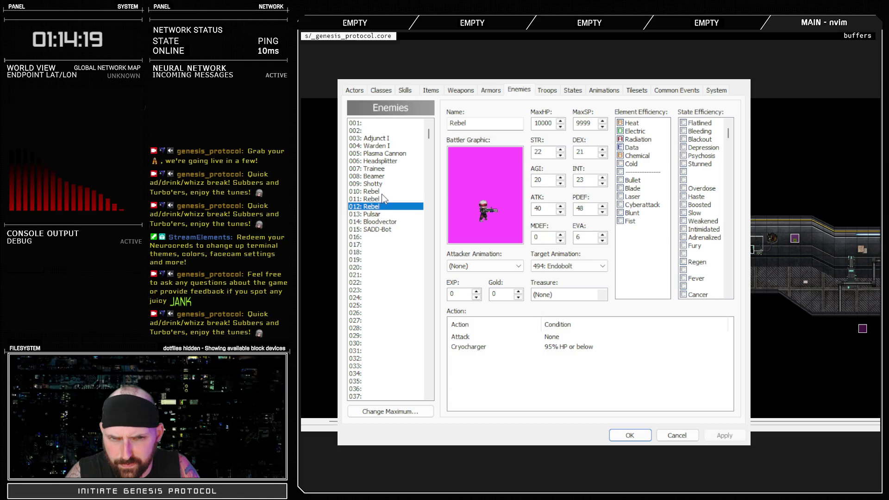
click(371, 191)
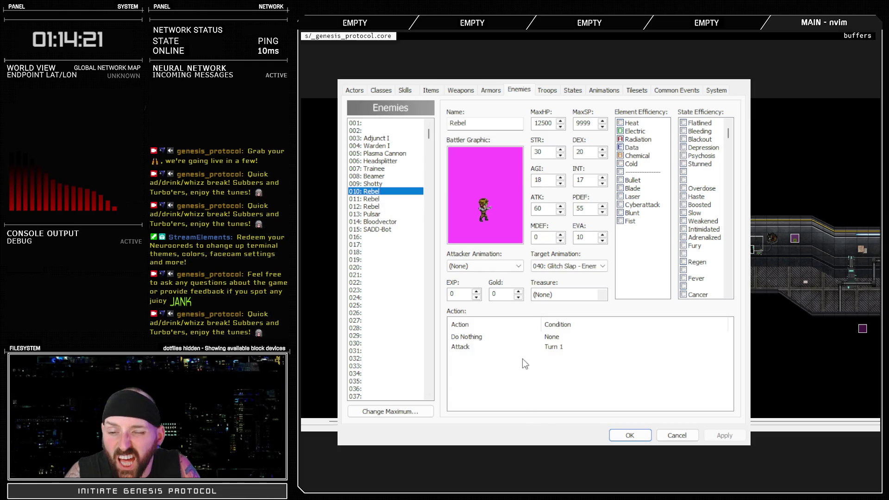
click(677, 435)
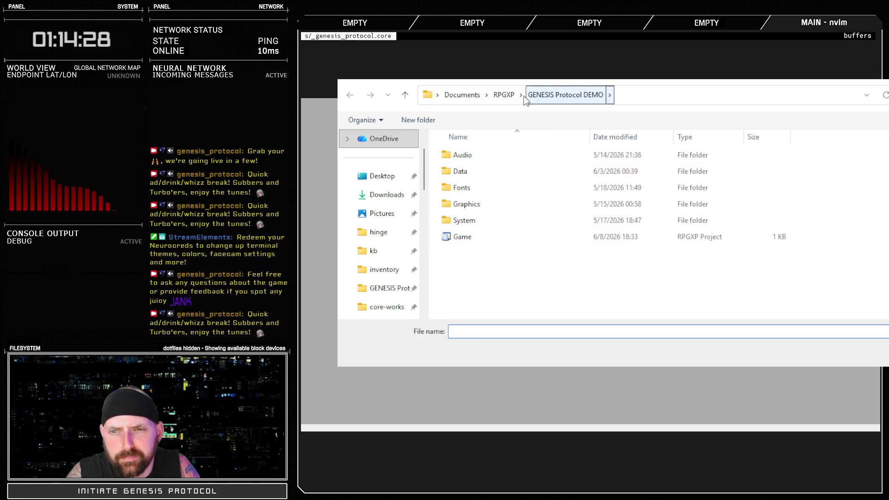
- Reopen the main Genesis Protocol project from the RPGXP folder and bring up its Script Editor
click(504, 95)
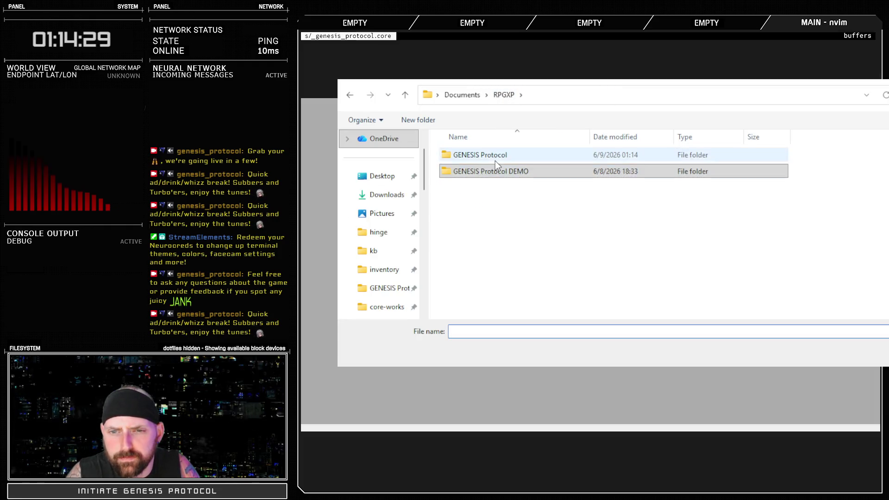
double_click(498, 157)
double_click(471, 234)
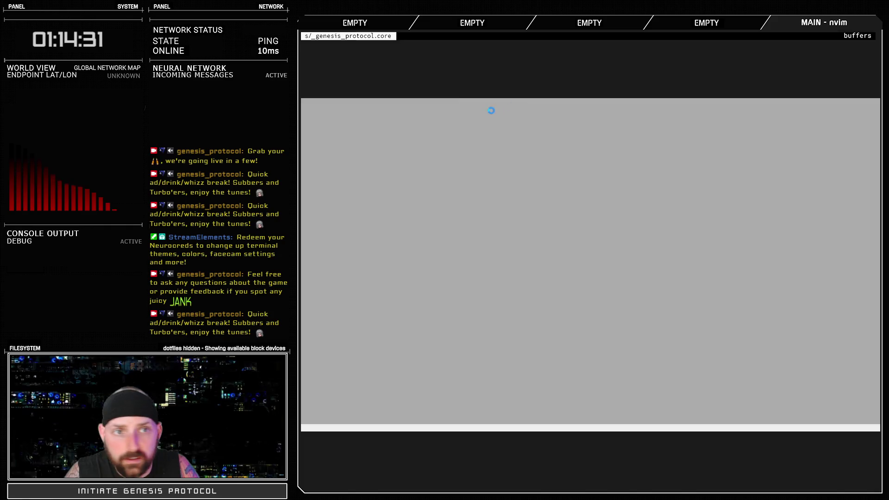
key(F11)
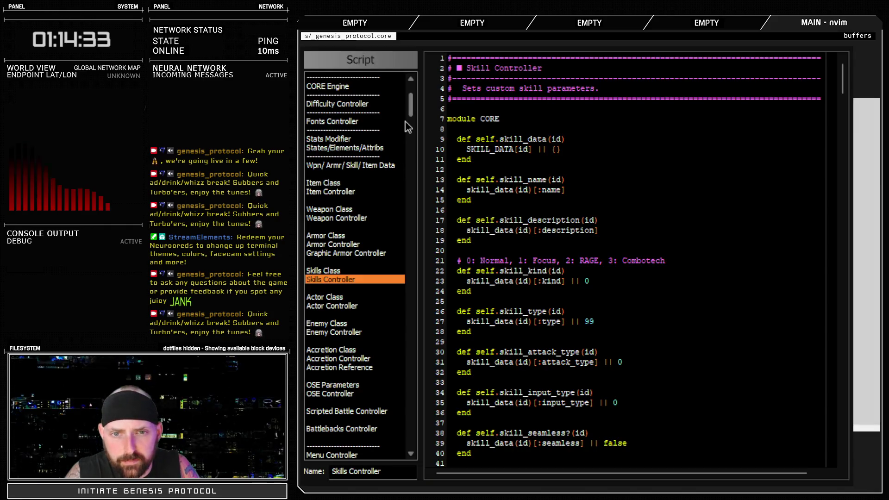
- Show the Enemy Controller script and select the first Rebel enemy's settings block
scroll(411, 111, up, 2)
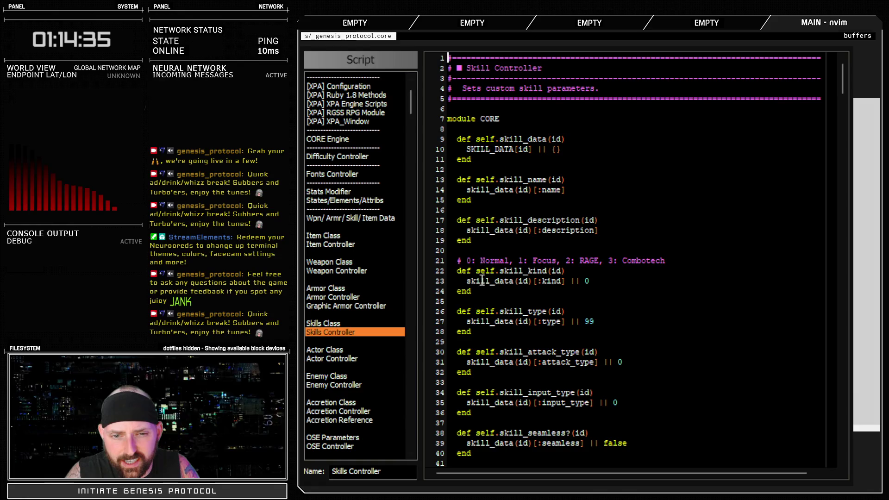
click(353, 385)
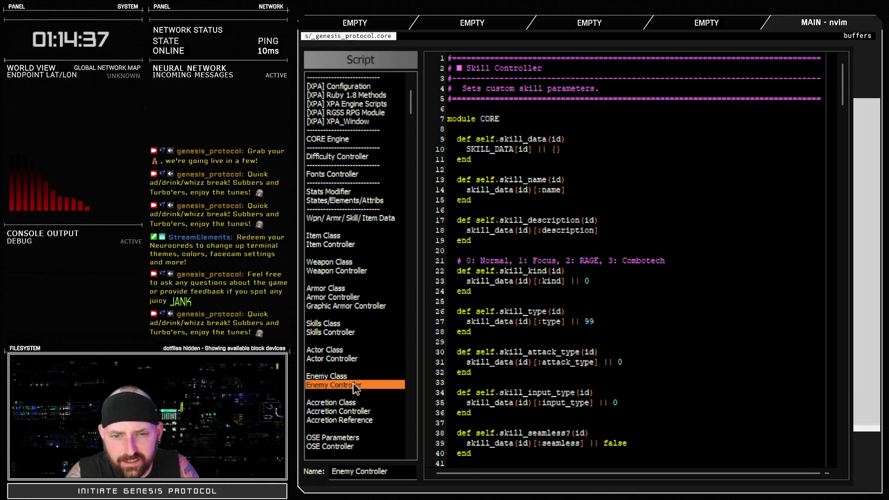
drag(842, 85, 842, 435)
scroll(626, 259, up, 20)
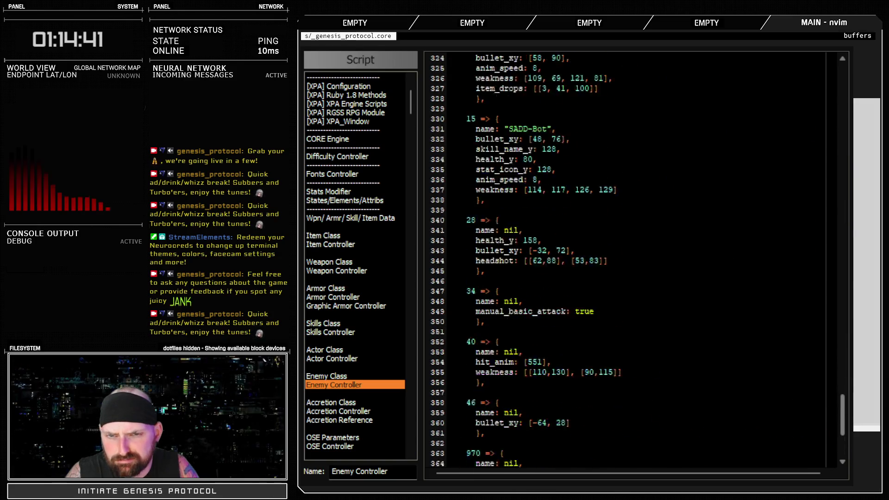
scroll(850, 340, up, 5)
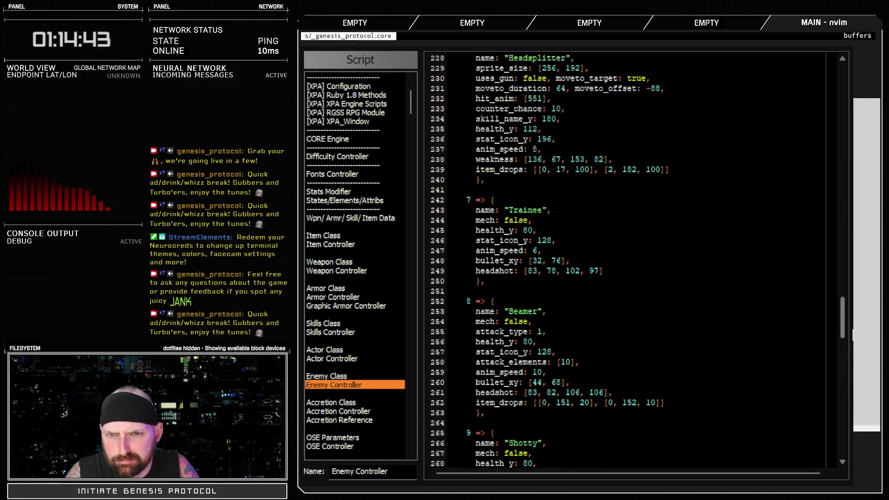
scroll(850, 341, down, 4)
scroll(850, 340, down, 12)
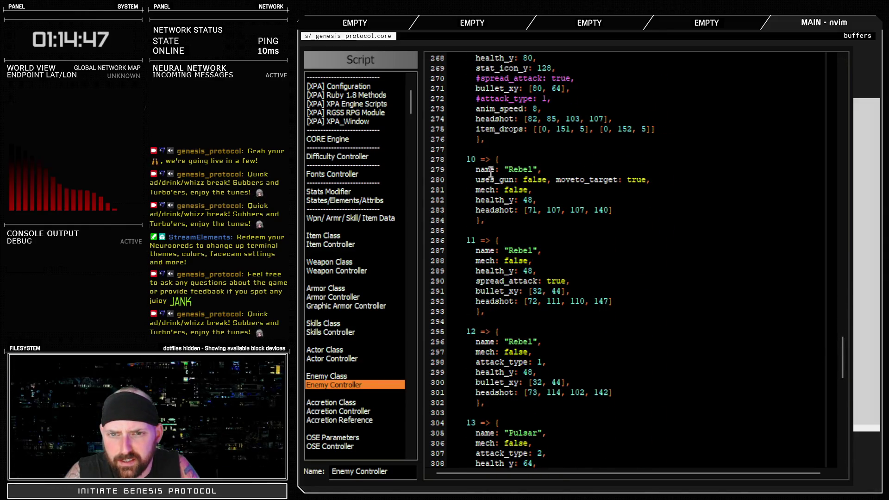
mouse_move(495, 169)
mouse_down()
mouse_move(537, 200)
mouse_move(613, 209)
mouse_up()
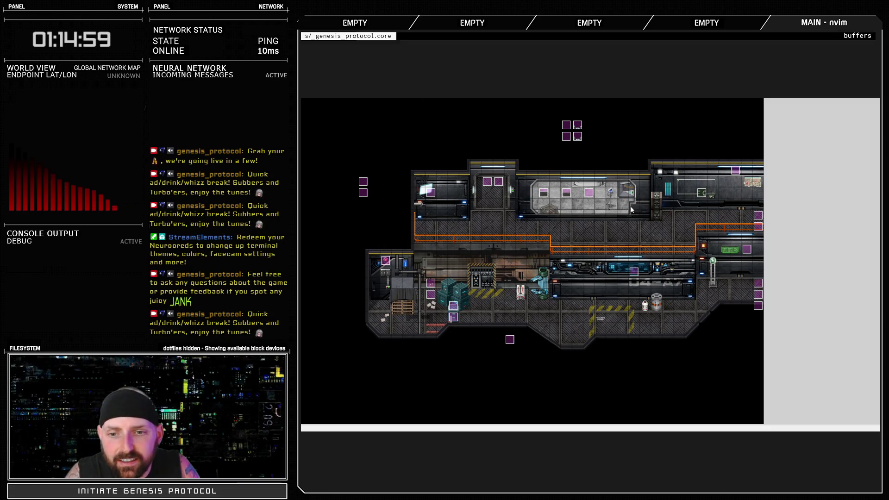
key(F9)
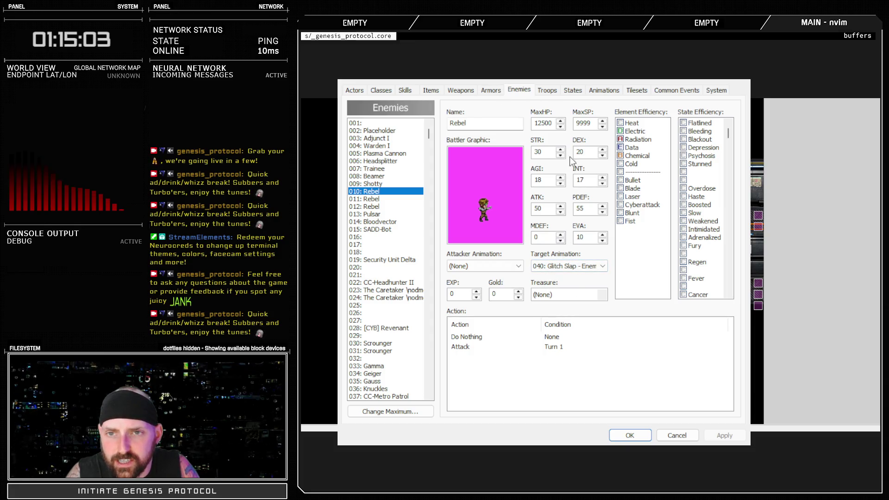
click(598, 92)
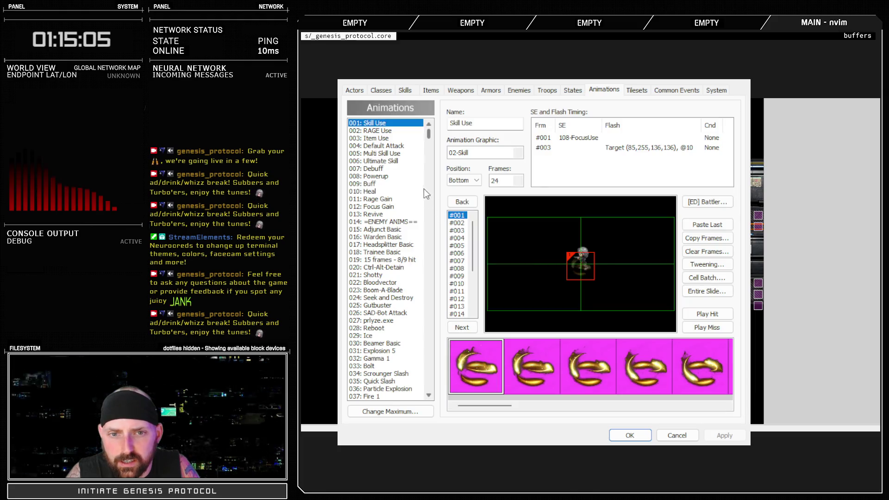
scroll(377, 390, down, 6)
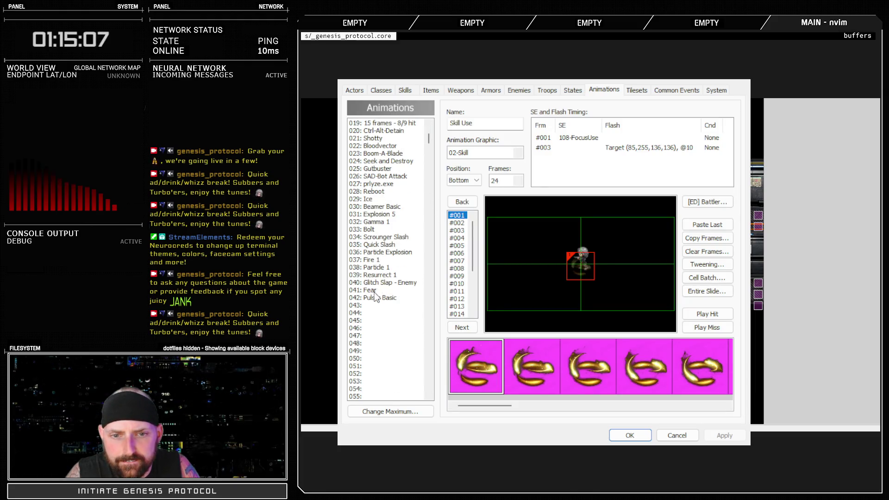
click(383, 282)
click(708, 314)
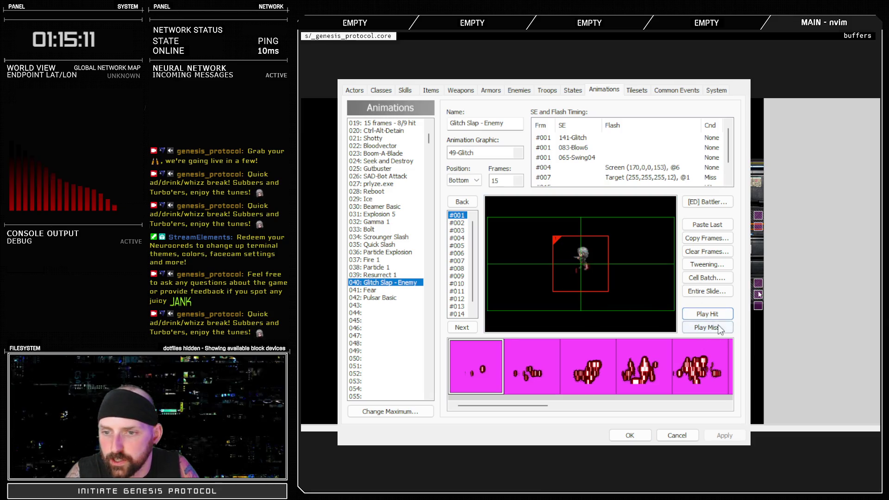
click(700, 315)
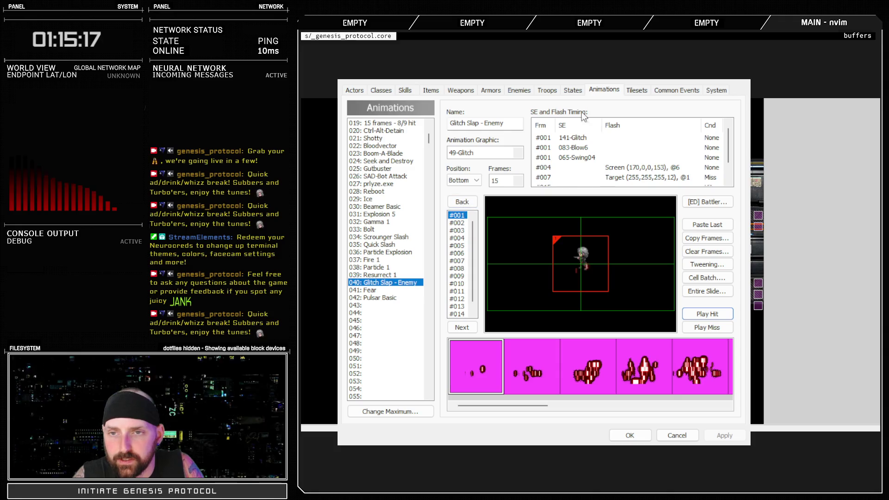
click(515, 90)
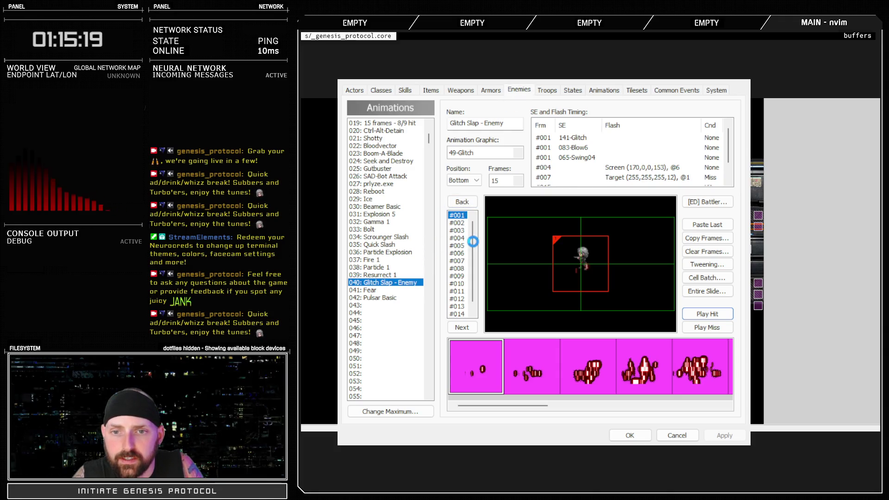
double_click(544, 208)
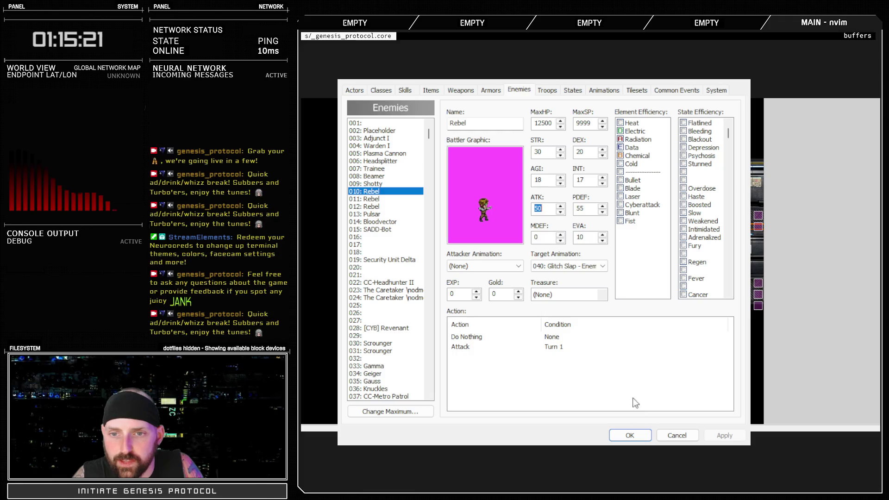
click(637, 437)
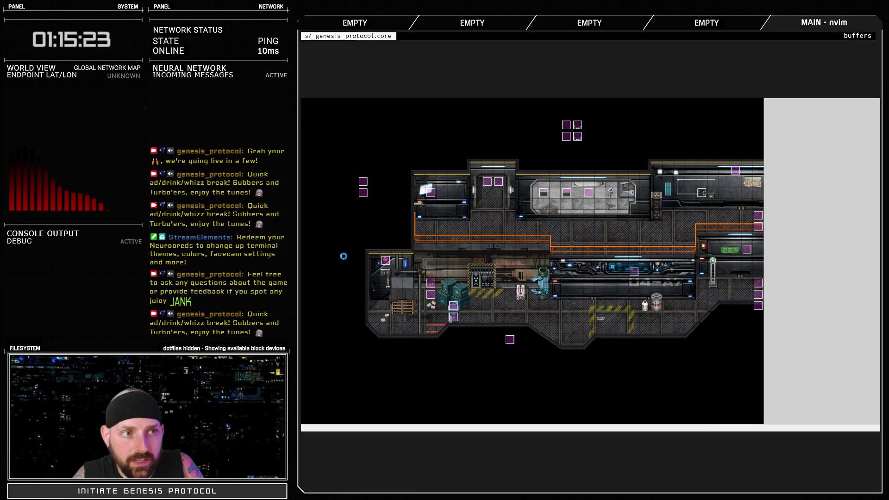
- Delete Kivos's line-7 glitch slap note, review the rebel difficulty note, and open the database
key(alt+Tab)
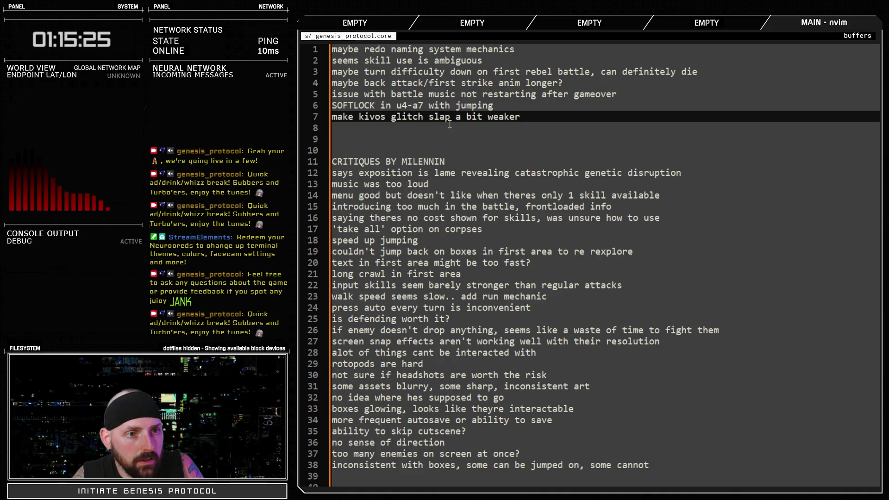
drag(521, 116, 332, 116)
key(BackSpace)
key(BackSpace)
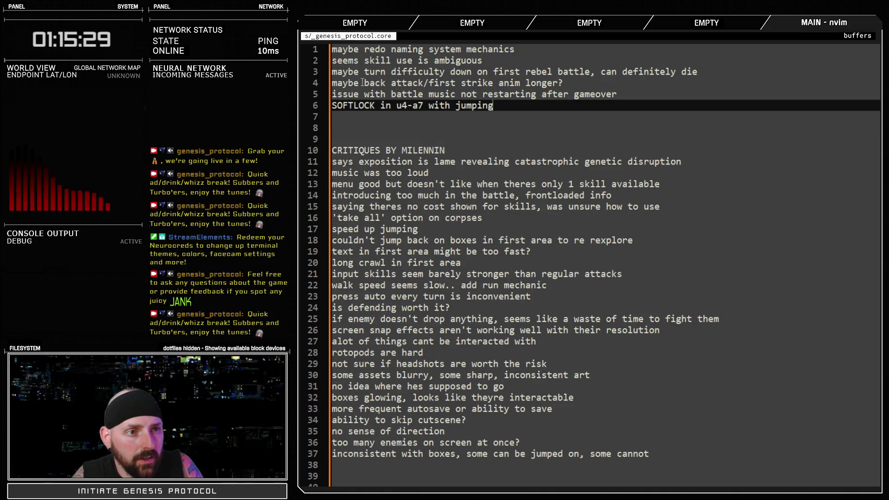
mouse_move(362, 72)
mouse_down()
mouse_move(556, 84)
mouse_move(574, 73)
mouse_move(563, 83)
mouse_move(656, 74)
mouse_up()
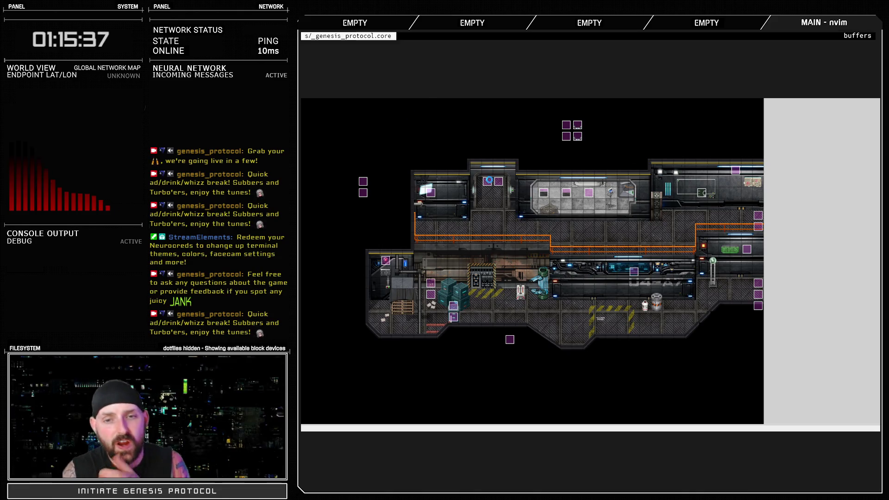
key(F9)
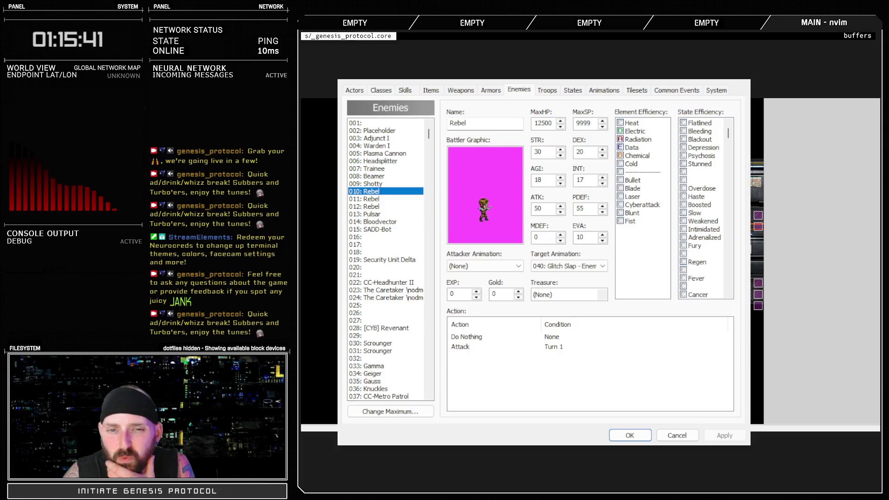
- Lower enemy 011: Rebel's ATK from 30 to 15 and apply the change
click(380, 199)
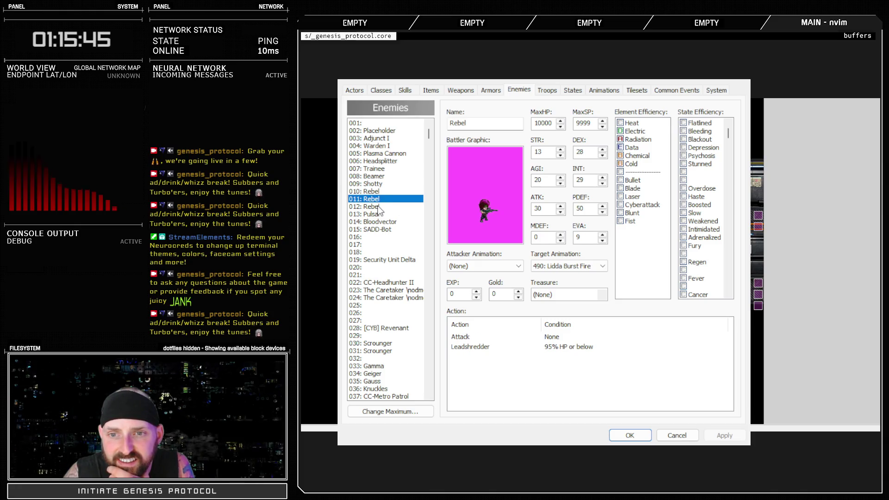
click(380, 206)
click(381, 198)
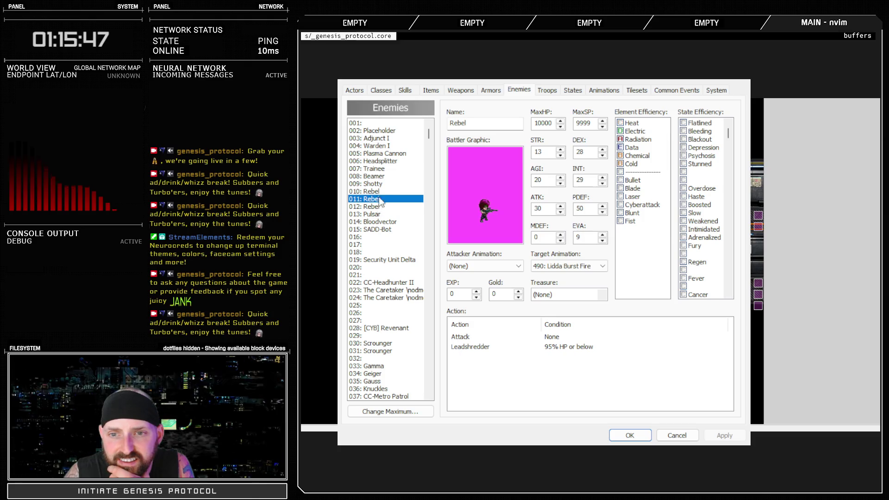
click(380, 192)
click(380, 200)
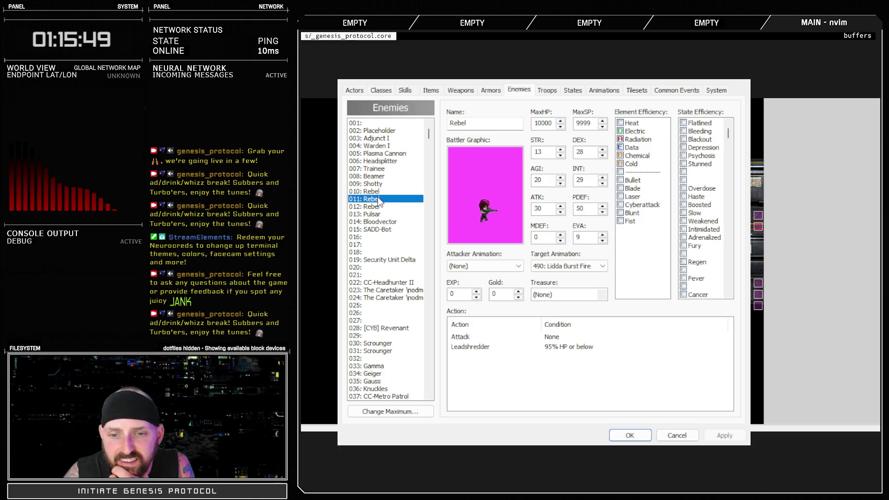
double_click(553, 204)
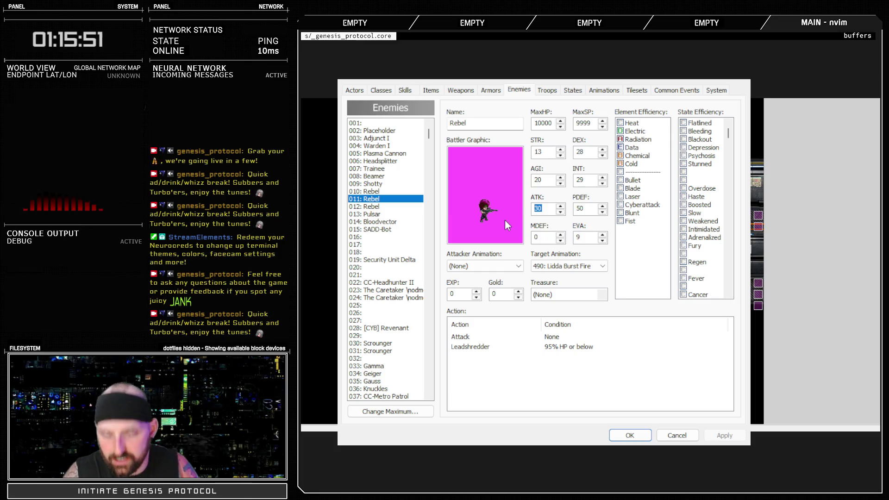
text(20)
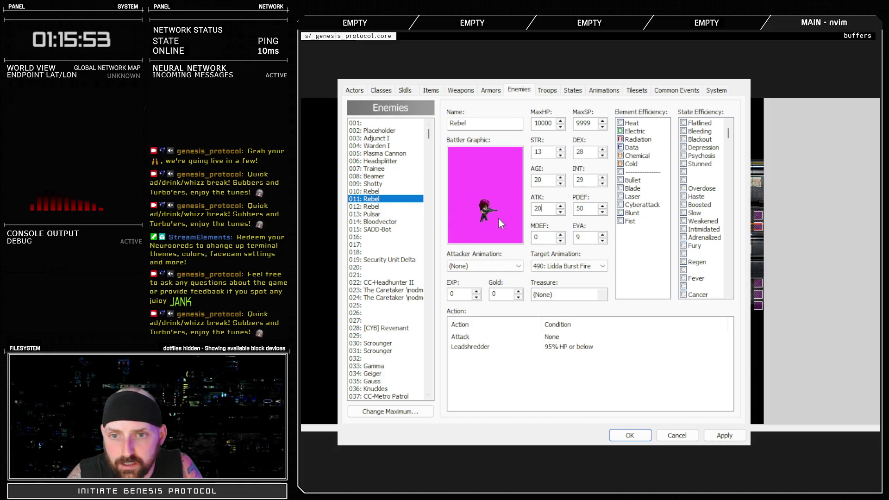
drag(541, 209, 521, 210)
text(5)
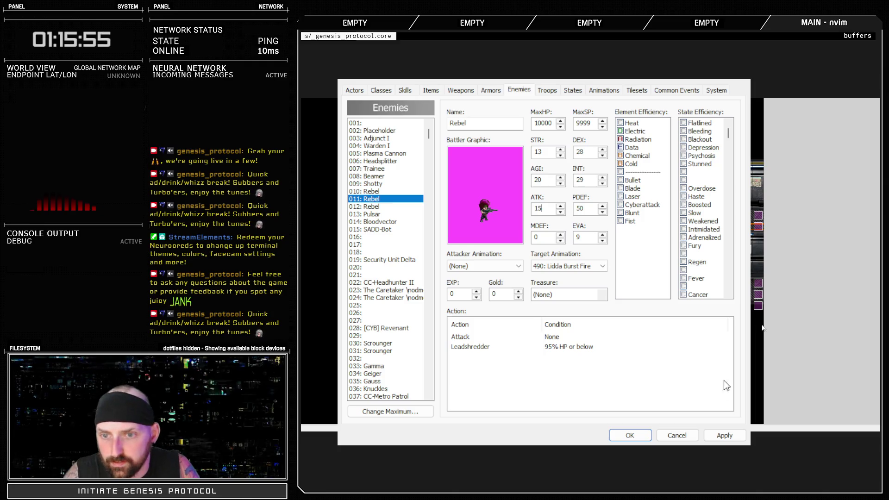
click(725, 436)
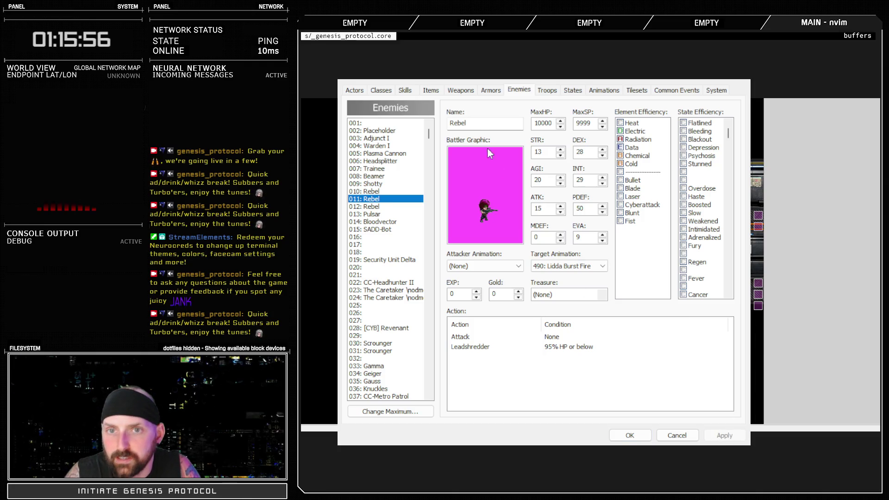
click(546, 92)
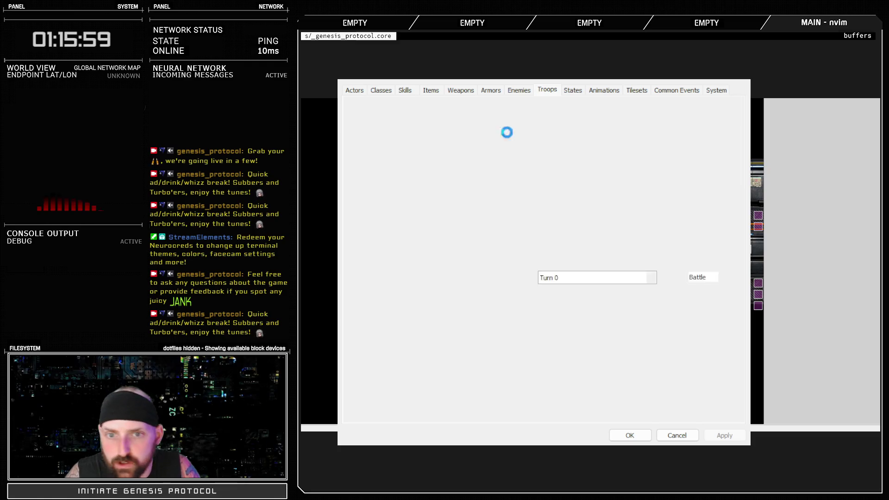
- Battle-test troop 015: =B= Rebels Battle, then quit the playtest and close the database
click(390, 230)
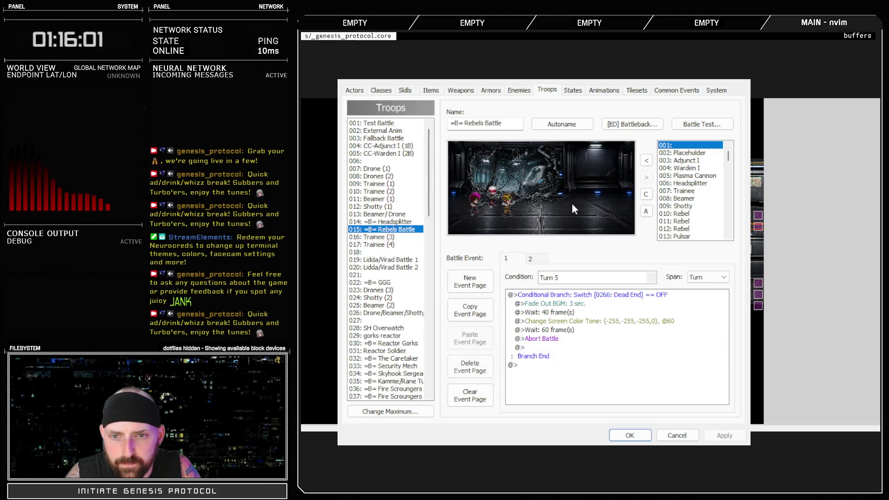
click(689, 128)
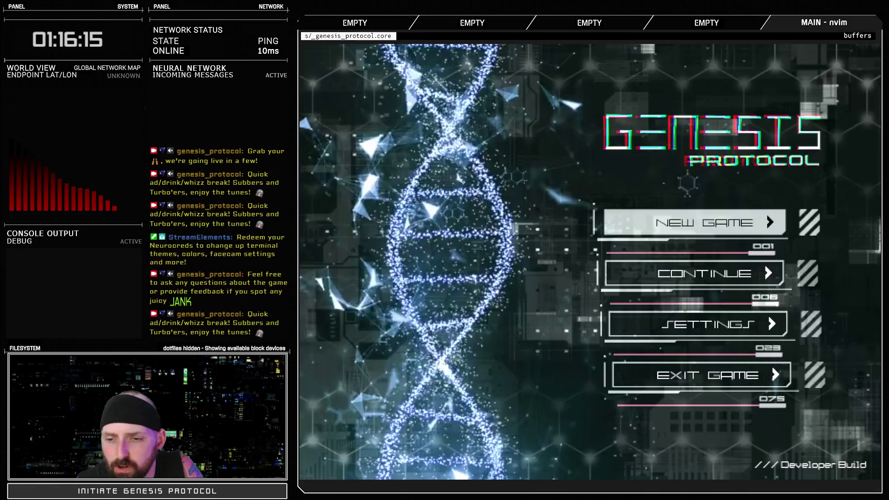
key(Return)
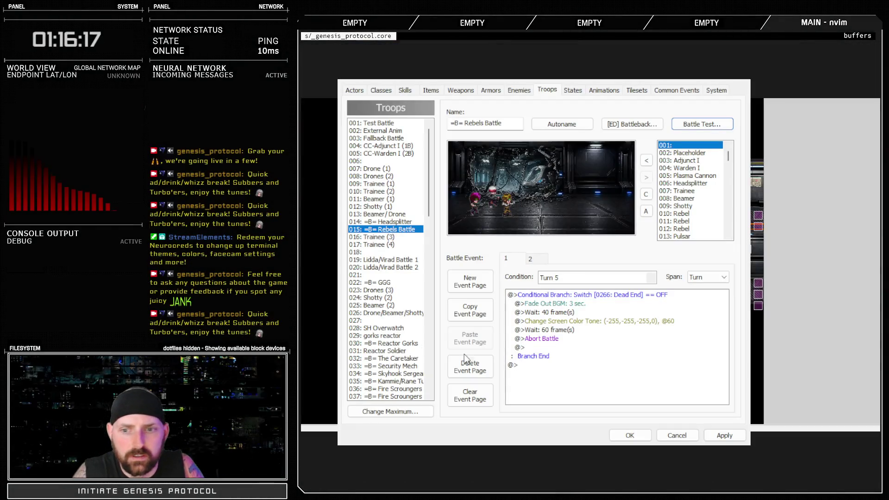
click(615, 440)
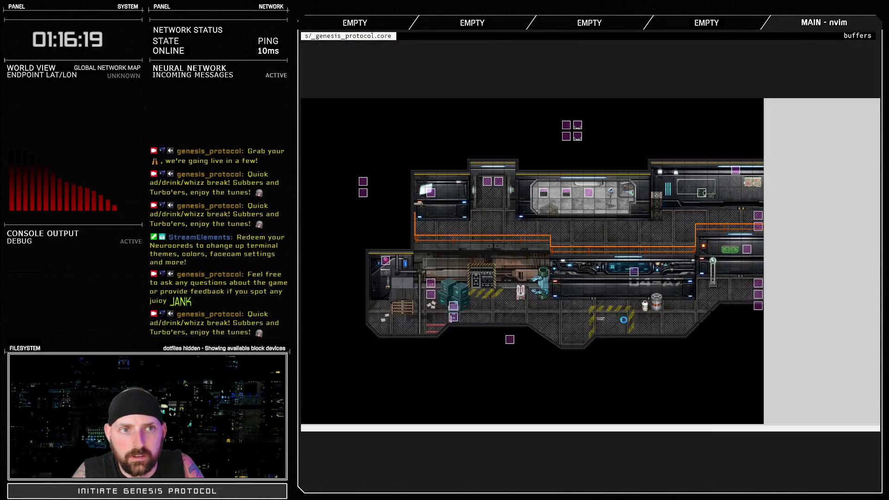
- Set $BTEST = true in the Debug script, then reopen the database at the troops list
key(F11)
click(316, 86)
double_click(494, 98)
text(true)
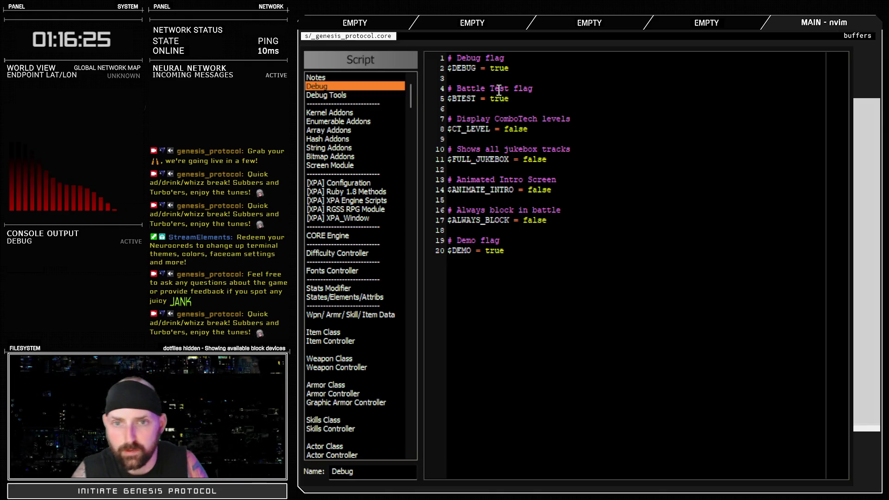
key(Escape)
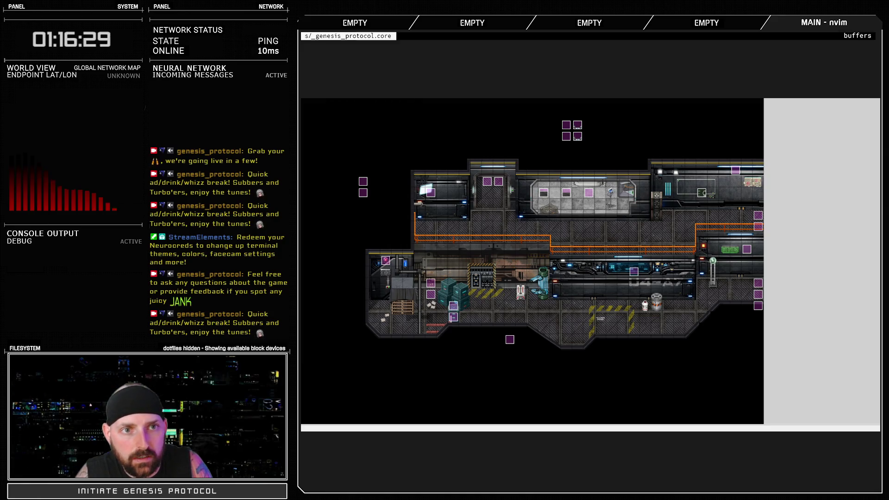
key(F9)
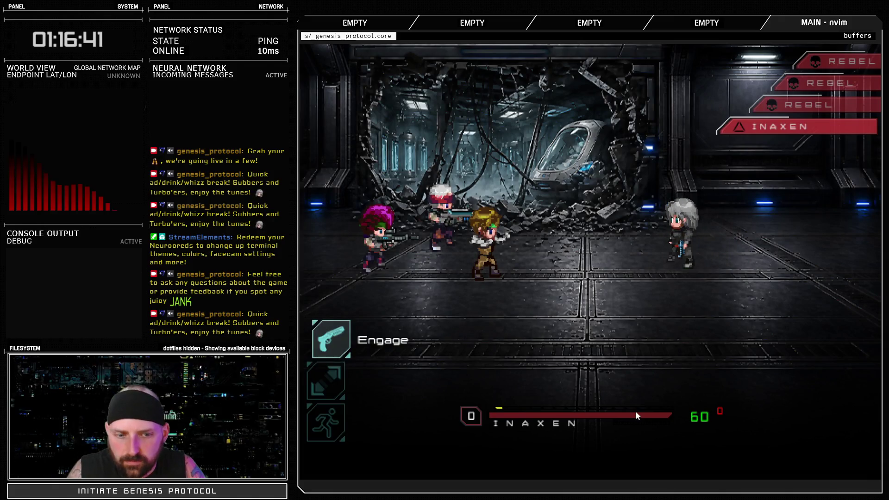
- Attack a rebel with Engage, hit one with Fast Blast, then Run to end the test battle
key(Return)
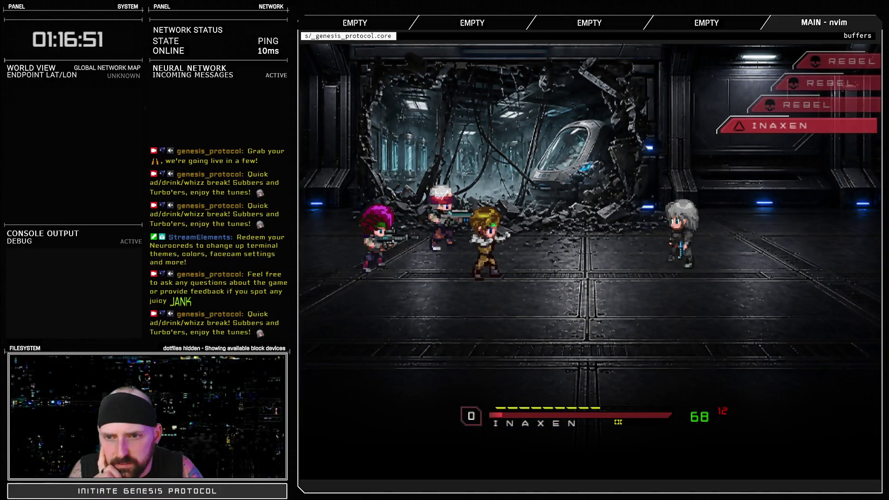
key(Return)
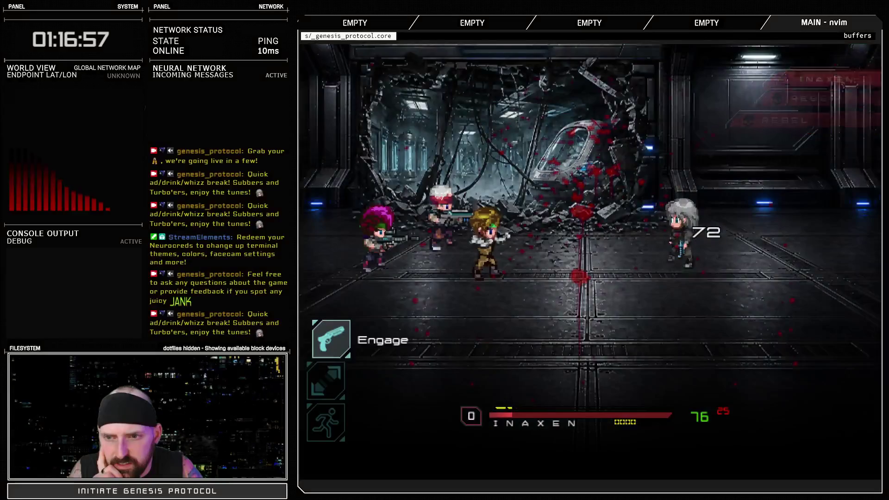
key(Up)
key(Return)
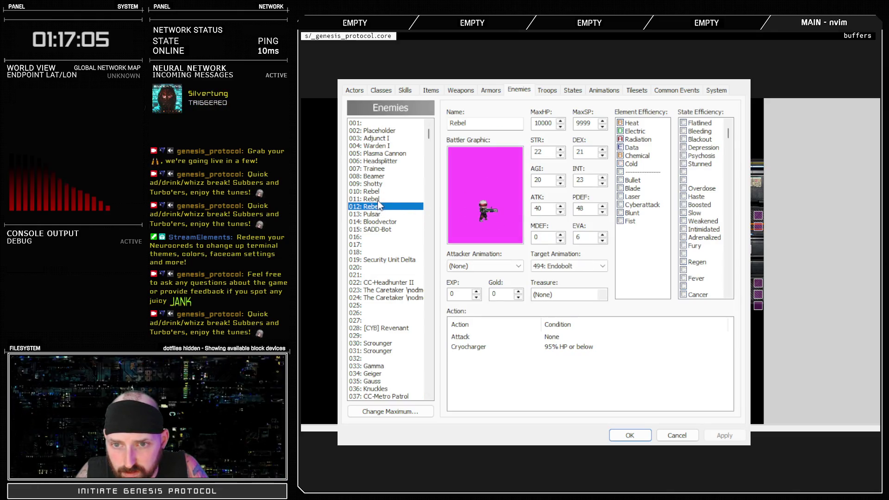
- Set 011: Rebel's ATK to 30, apply it, and Battle Test the rebel troop again
text(30)
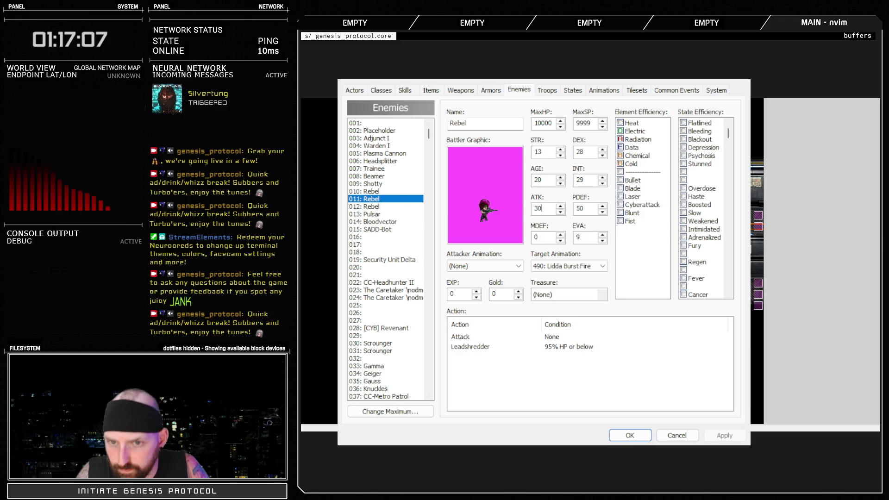
click(731, 437)
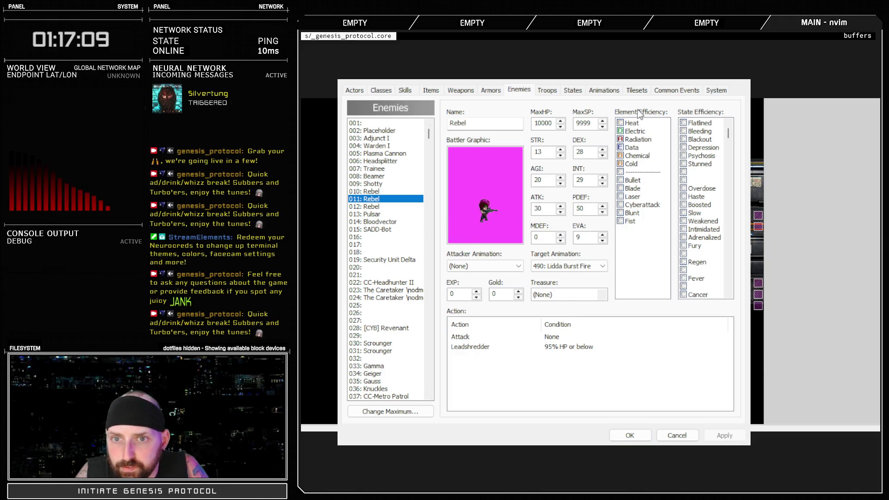
click(375, 194)
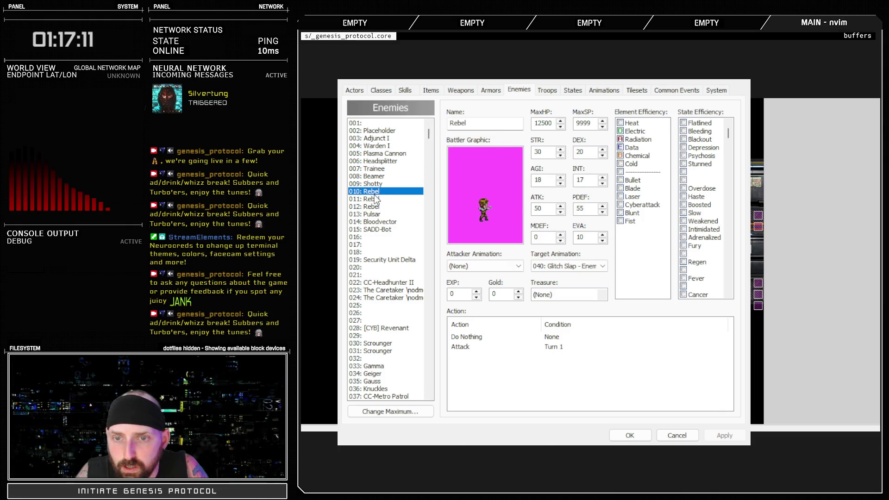
click(549, 90)
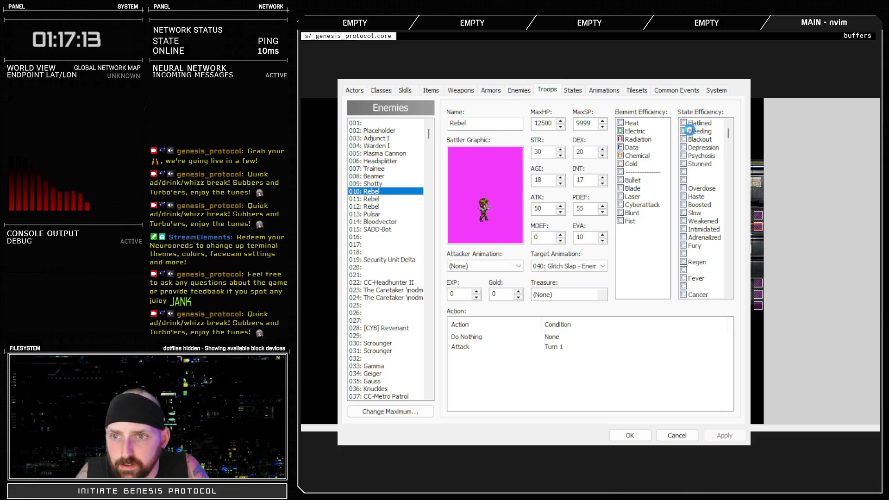
click(693, 124)
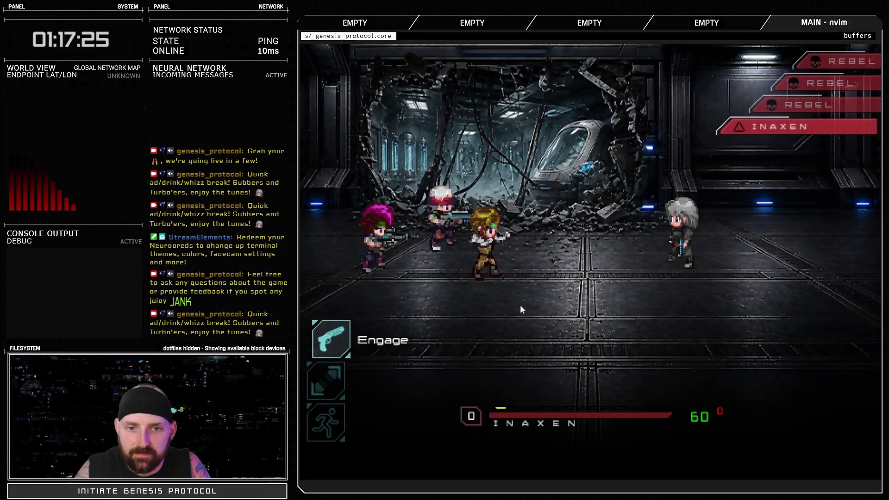
- Fight the rebel test battle with repeated Fast Blasts, including one on the grey-haired rebel
key(Return)
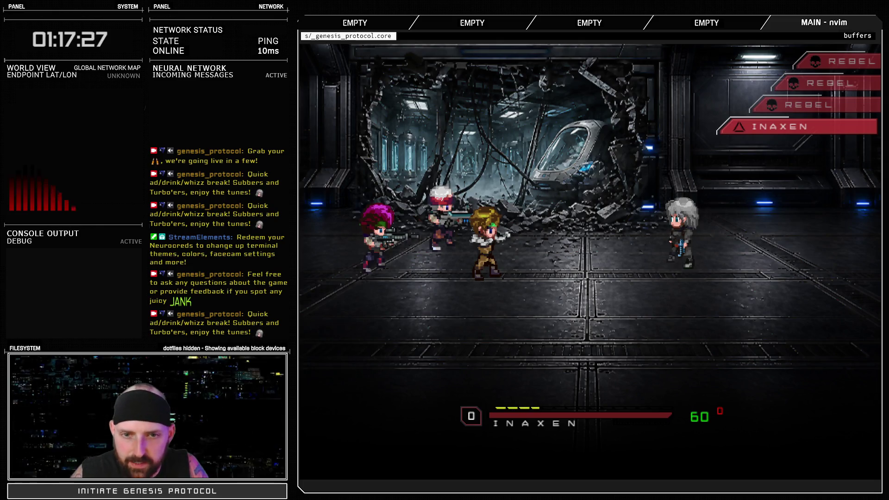
key(Return)
key(Return)
key(Return)
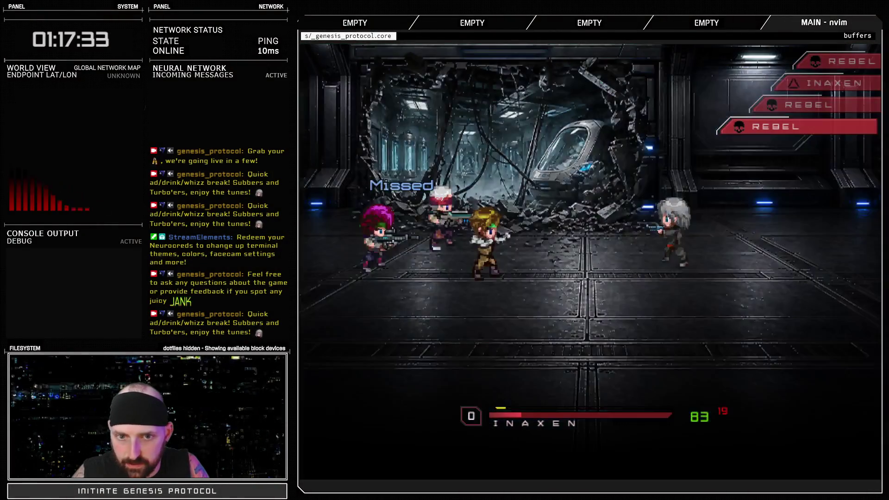
key(Return)
key(Return)
key(Return)
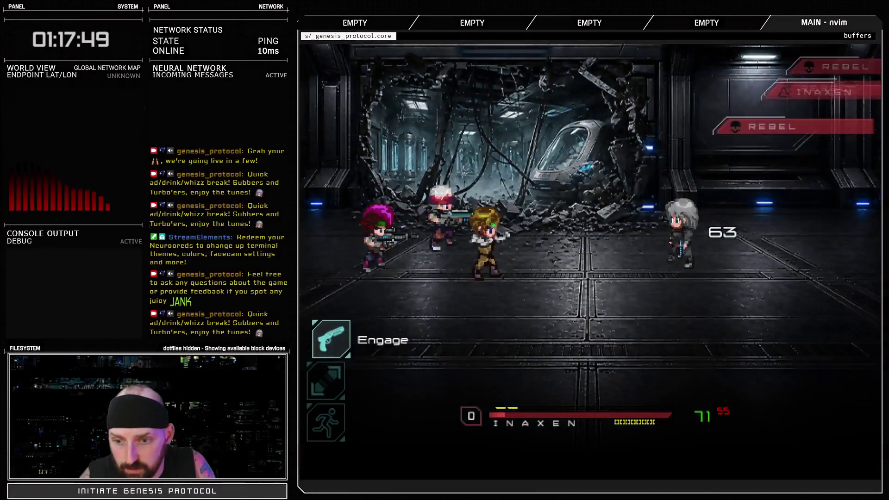
key(Return)
key(Return)
key(Return)
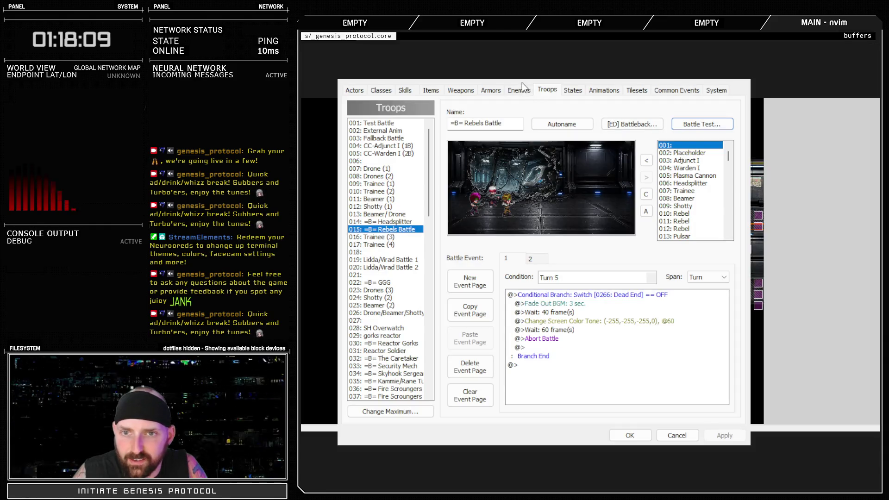
- Set 011: Rebel's ATK to 32 and close the database with OK
click(519, 90)
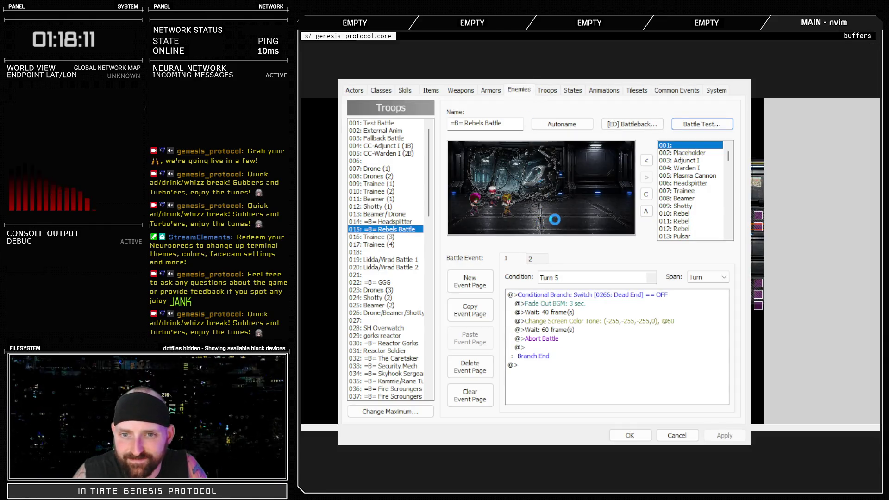
click(378, 206)
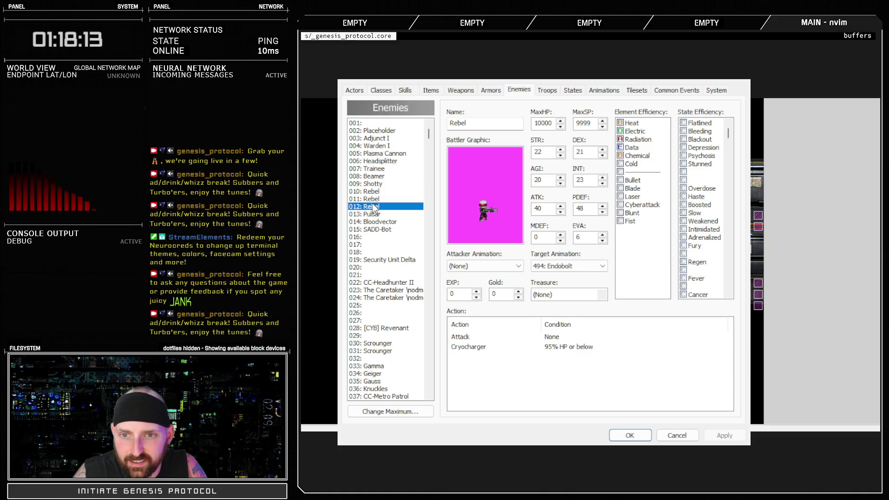
click(378, 214)
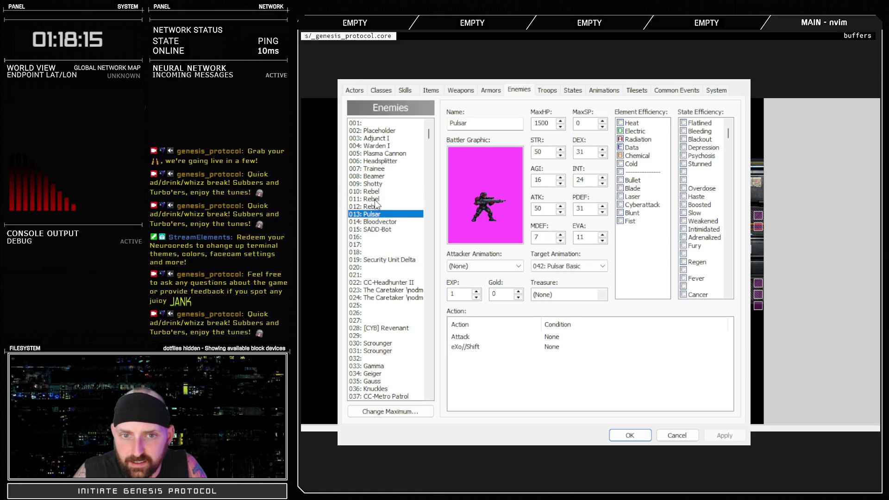
click(378, 199)
double_click(538, 208)
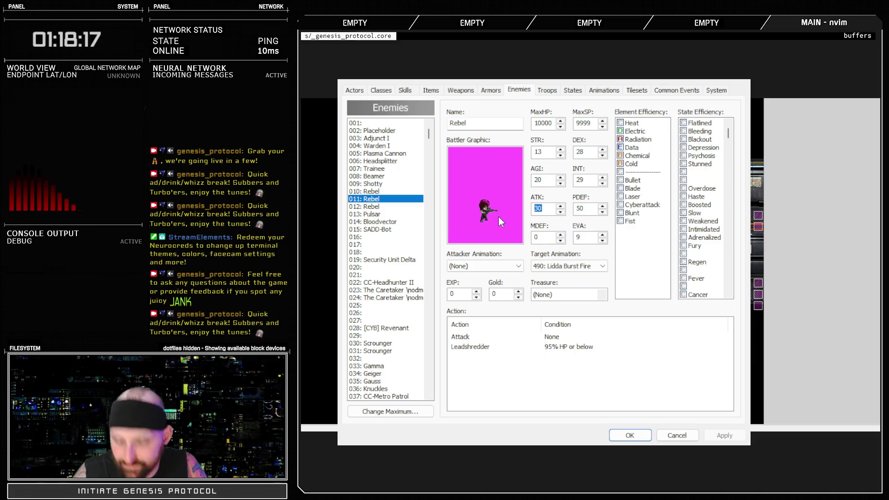
text(32)
click(630, 435)
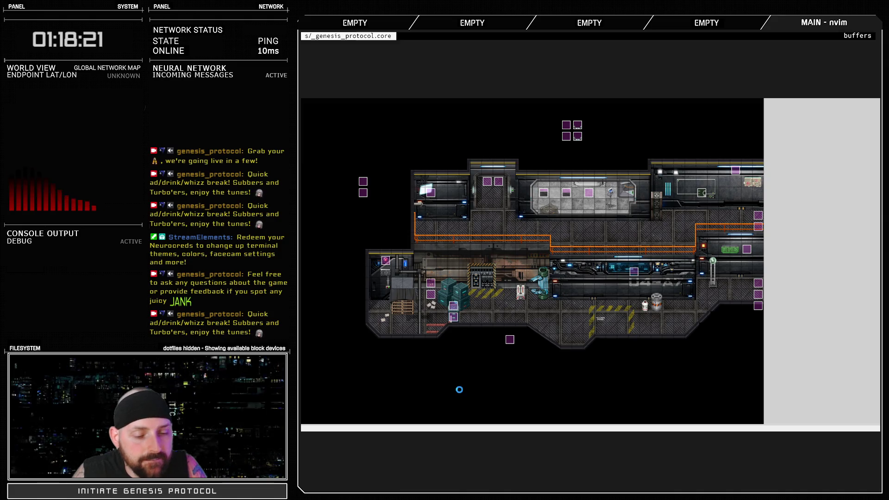
- In the version changelog, add a new line below line 7 for a battle difficulty entry
key(alt+Tab)
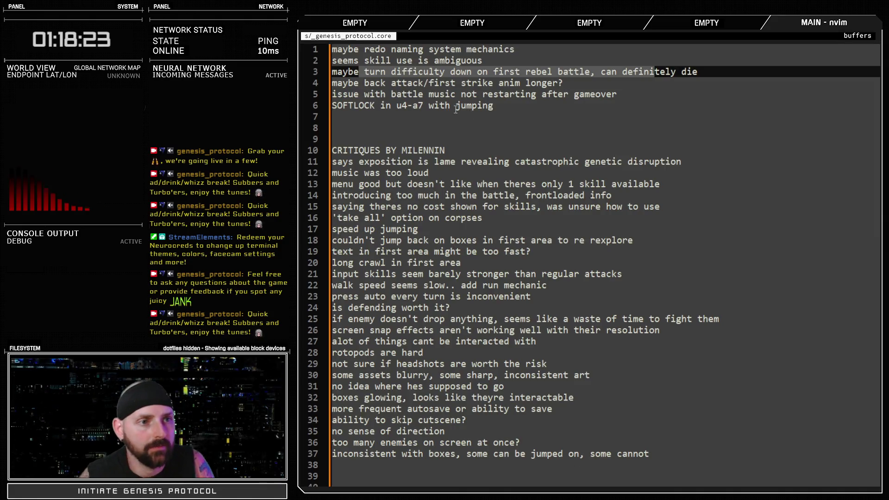
key(ctrl+6)
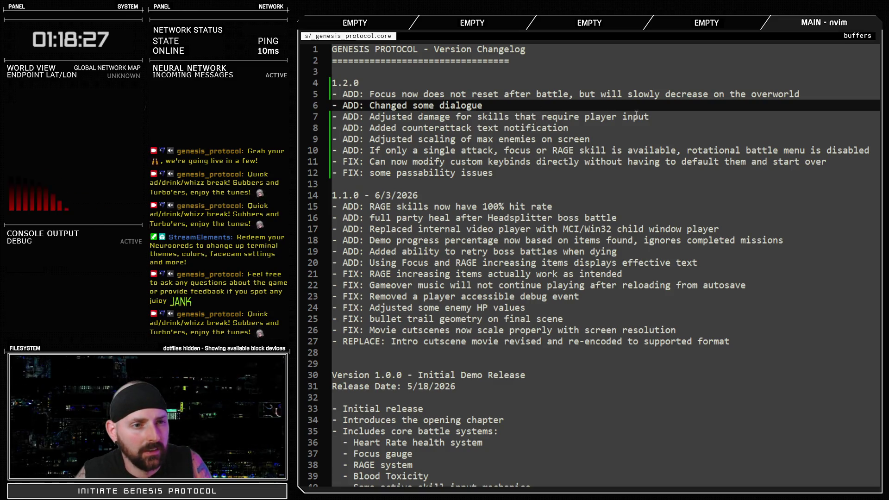
click(654, 117)
key(o)
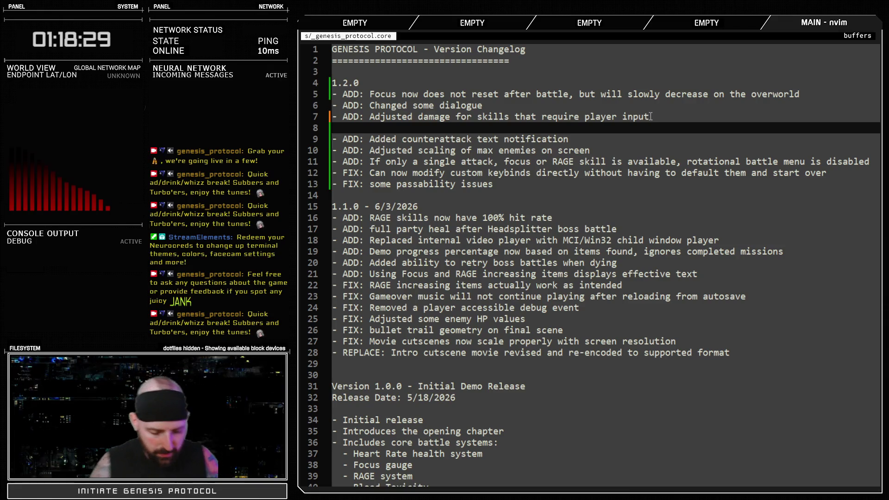
text(-ADD: A)
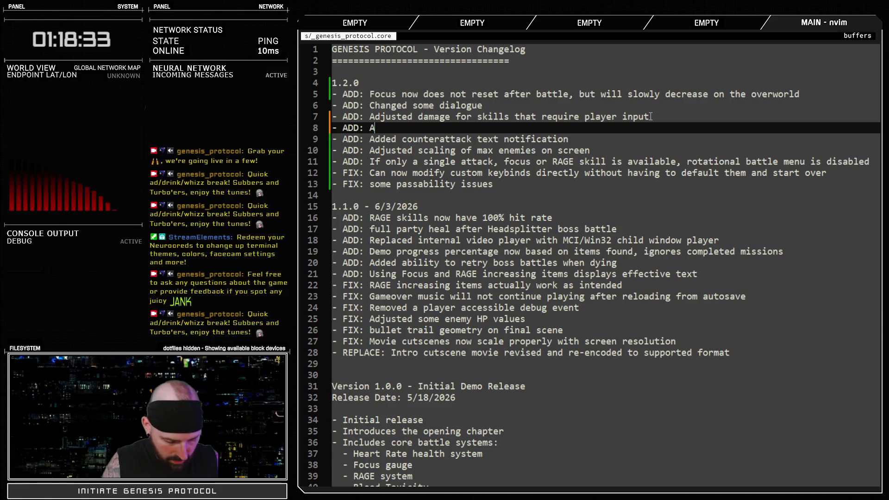
text( sted)
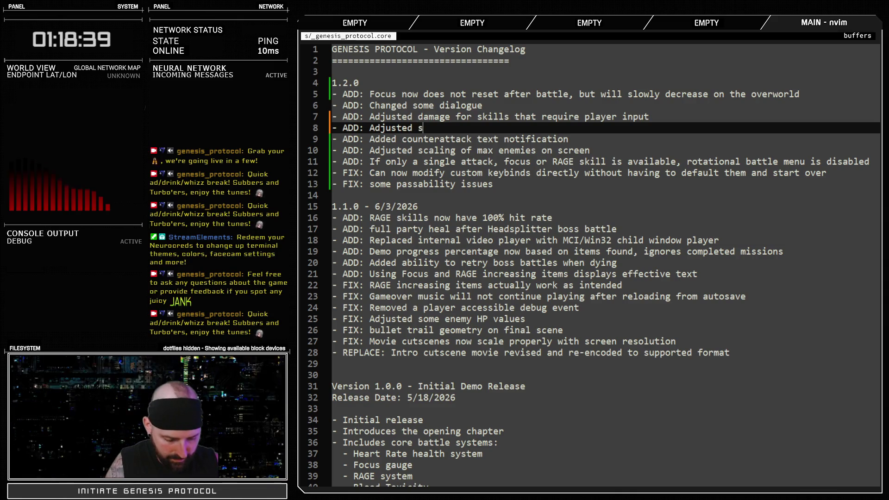
text( battles)
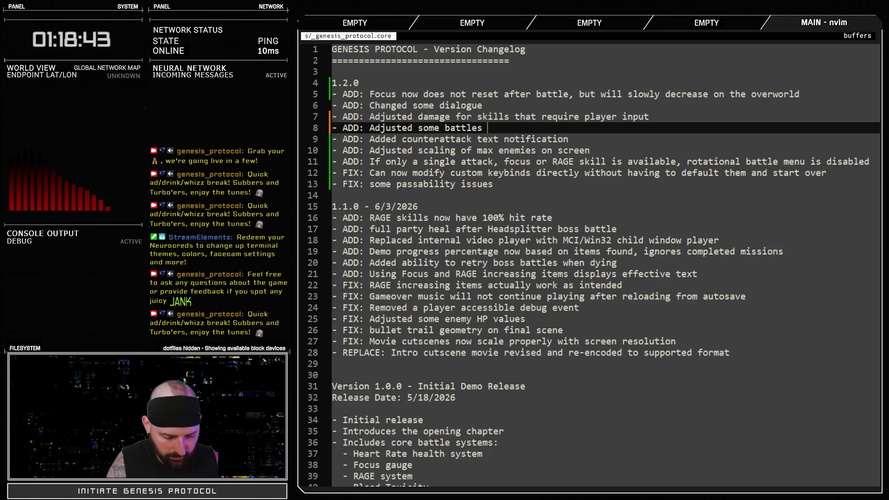
text(t )
text(may hav)
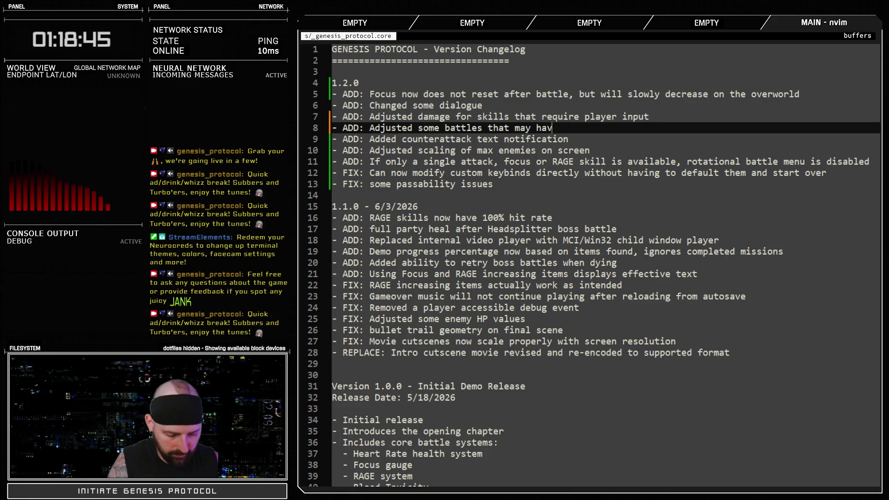
key(ctrl+w)
key(ctrl+w)
key(ctrl+w)
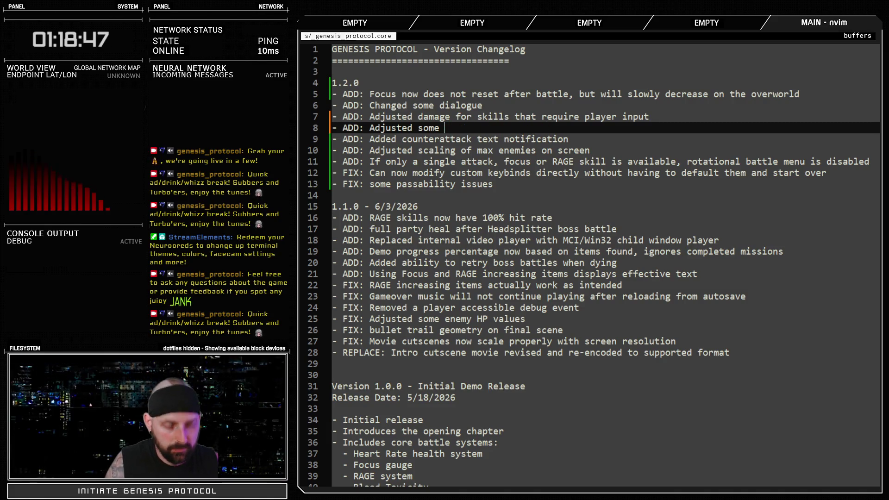
text(battle difficulty)
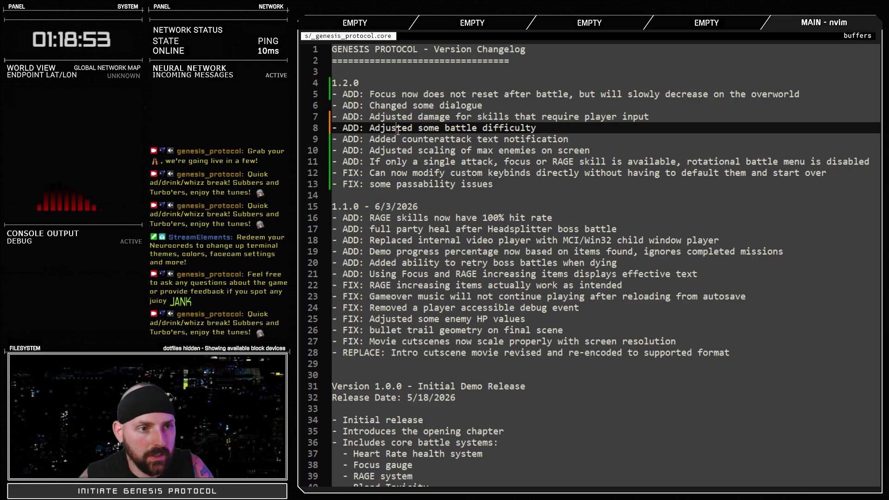
- Reword the entry to 'Tweaked difficulty on specific battles'
drag(370, 128, 415, 128)
text(T)
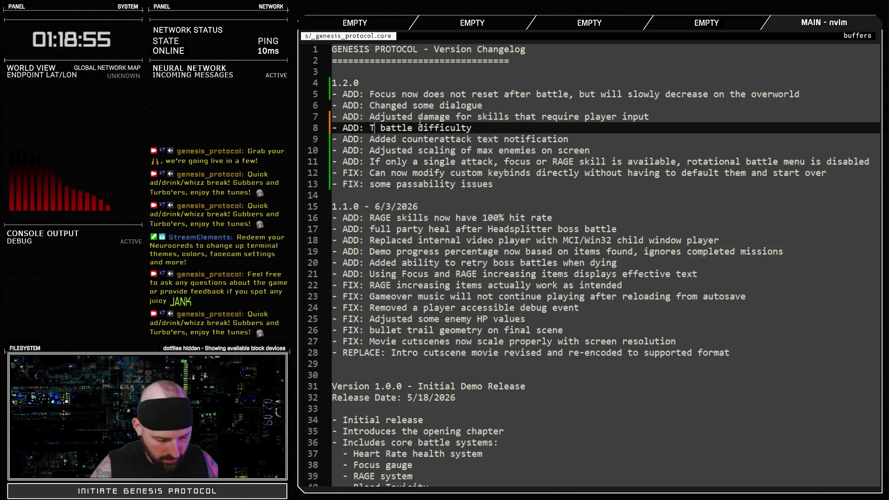
text(weaked)
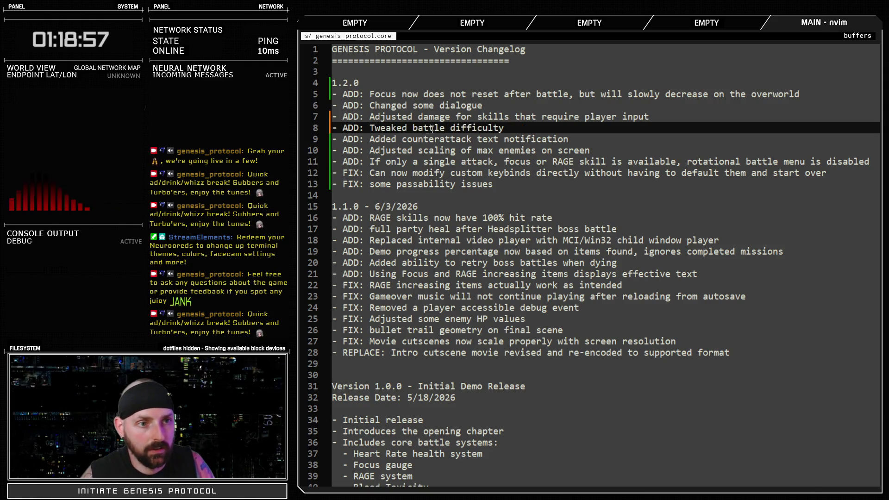
drag(410, 128, 445, 128)
key(BackSpace)
key(BackSpace)
click(488, 128)
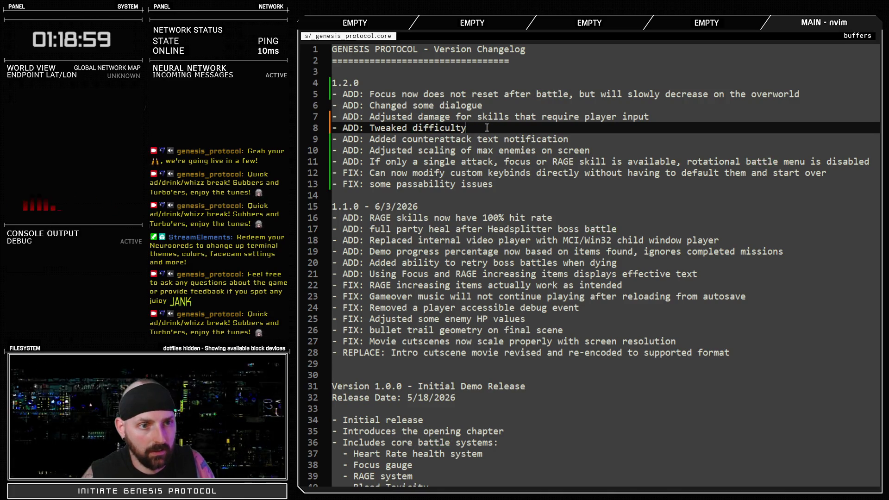
text(on specific )
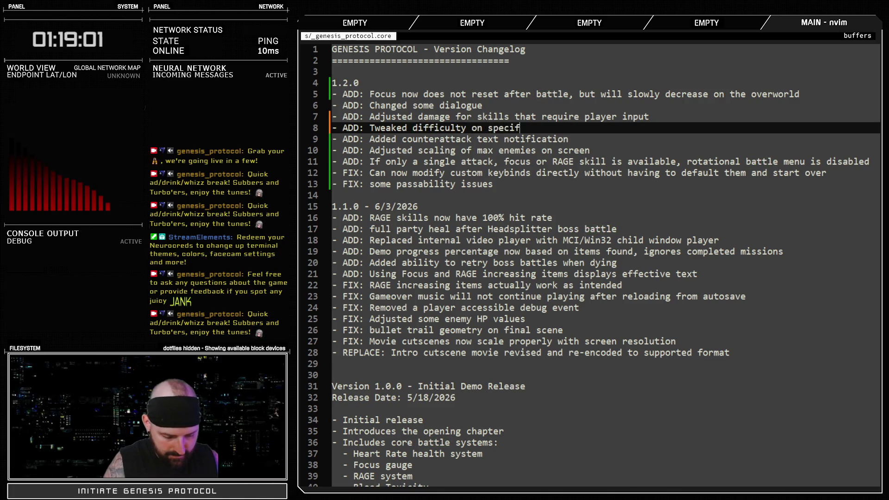
text(battles)
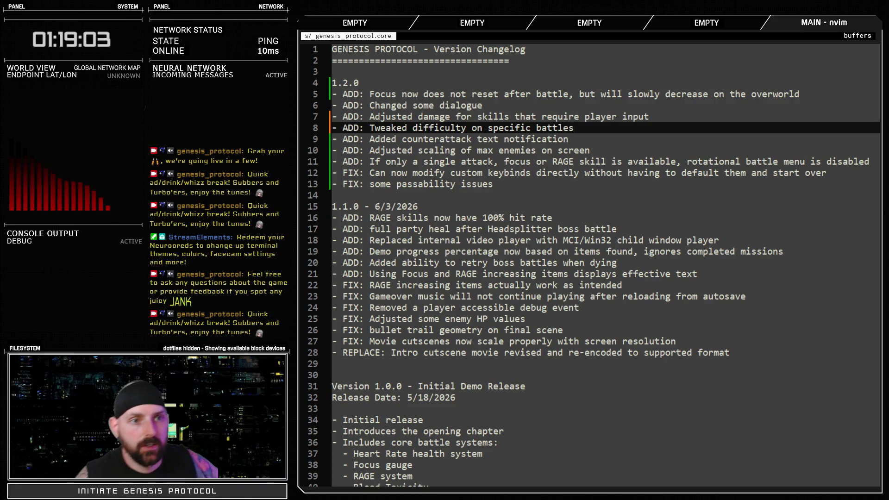
- Replace 'specific' with 'certain' so the entry reads 'Tweaked difficulty on certain battles'
double_click(498, 131)
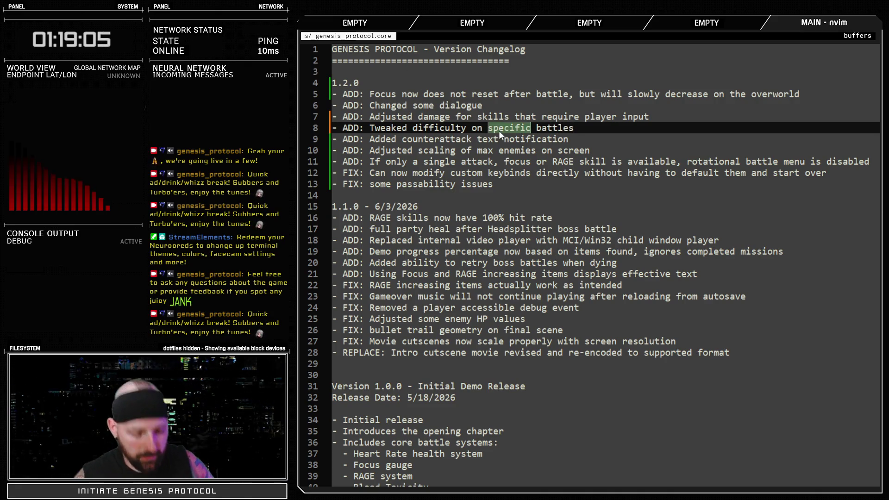
text(certain)
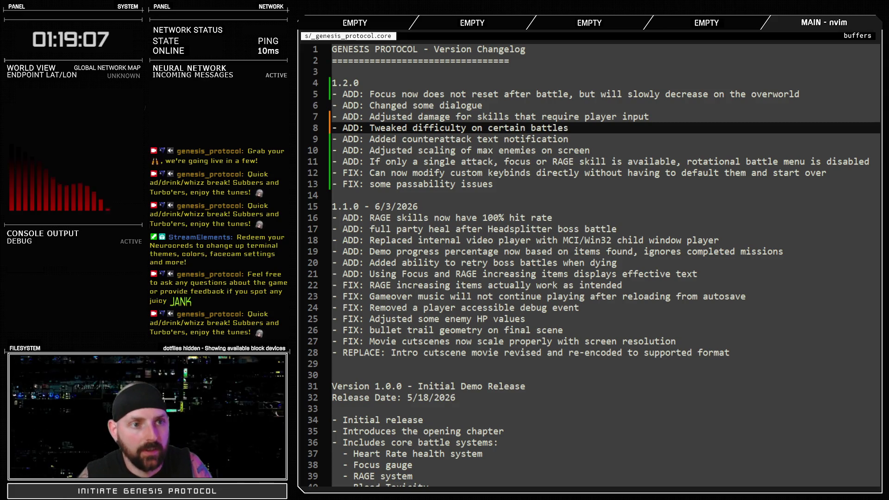
click(457, 129)
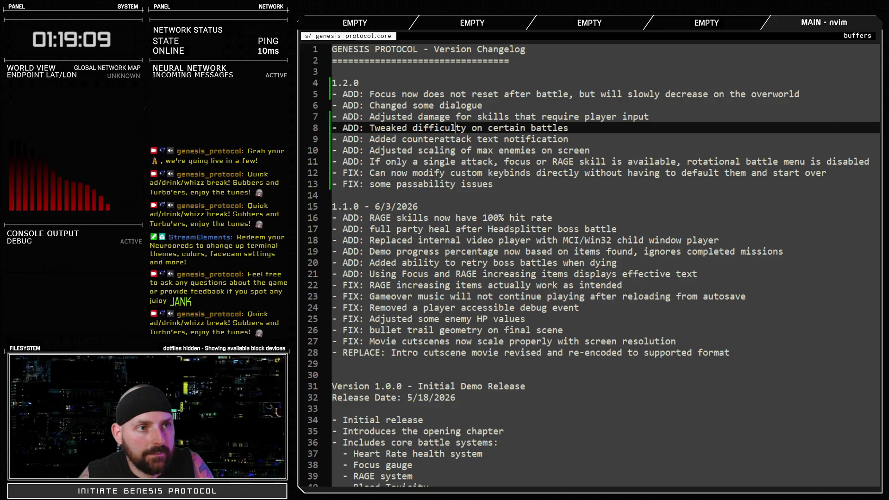
key(alt+Tab)
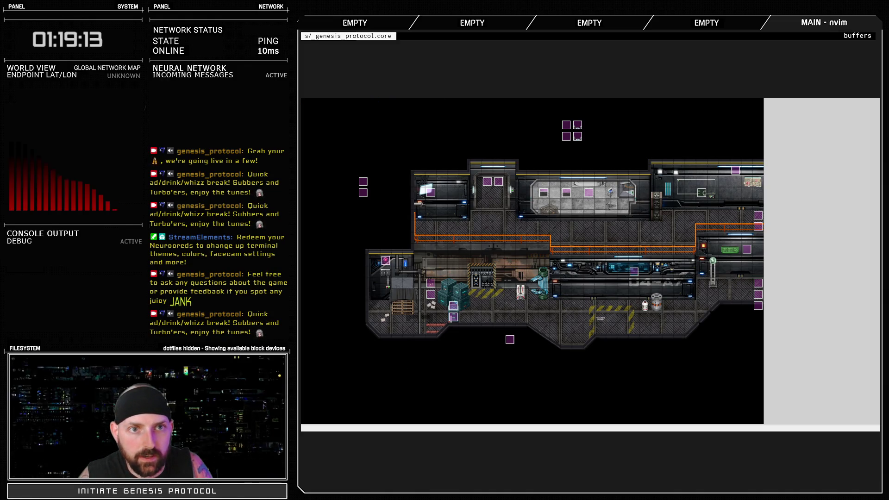
scroll(390, 326, down, 5)
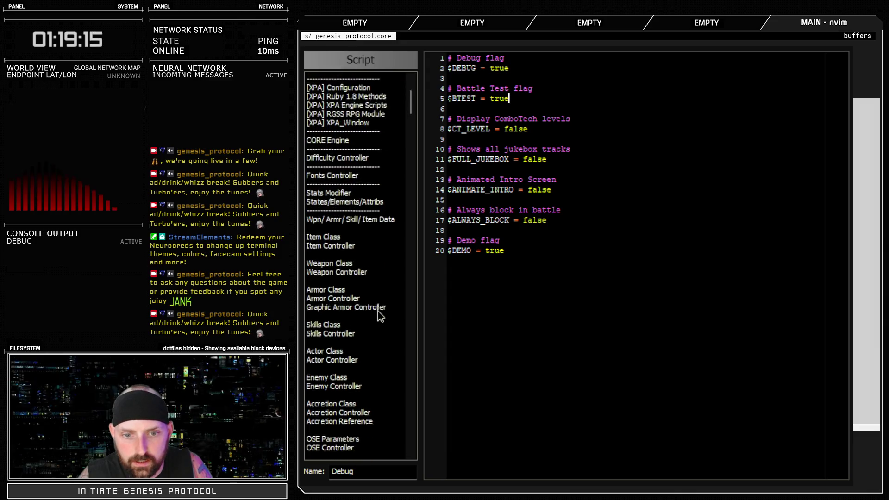
click(362, 385)
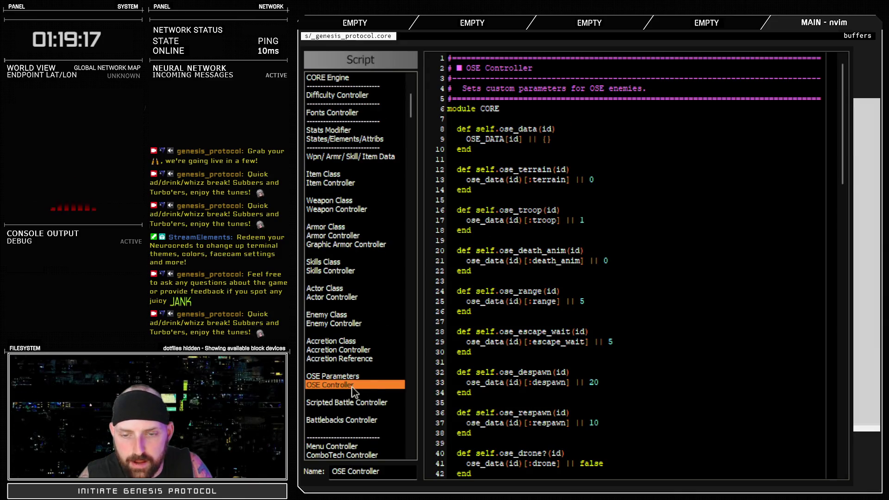
scroll(540, 332, down, 10)
scroll(540, 332, down, 10)
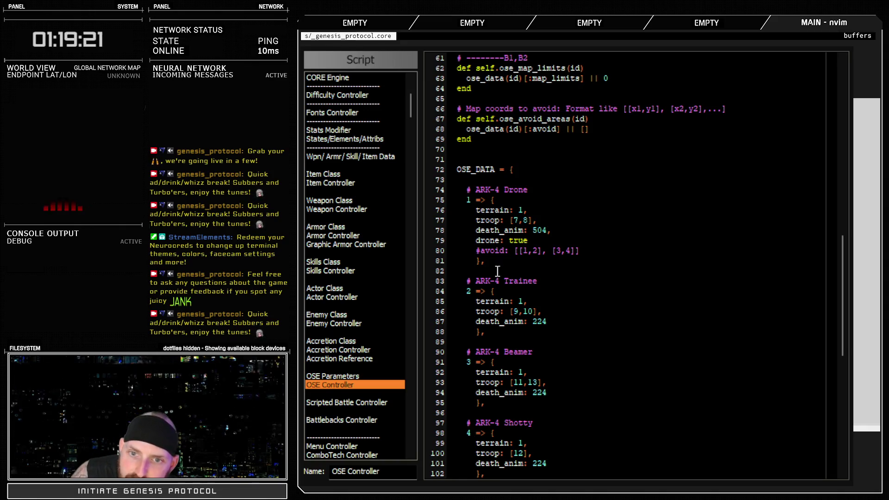
click(525, 220)
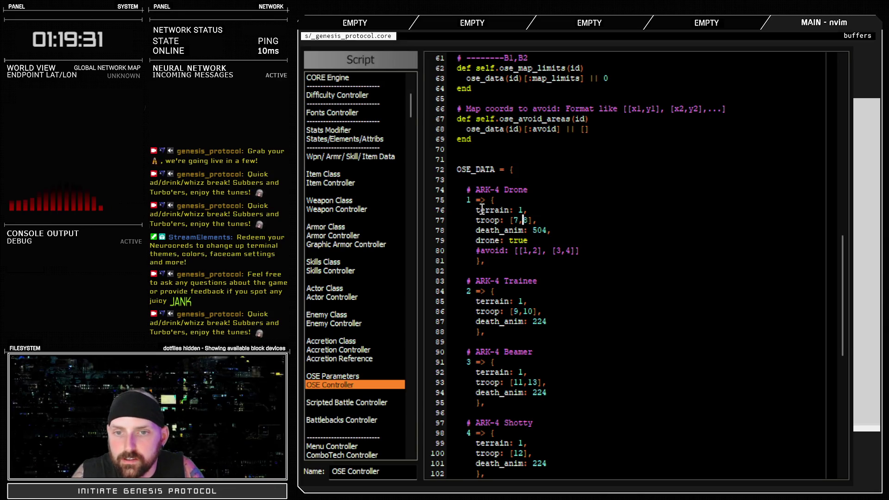
drag(513, 220, 523, 220)
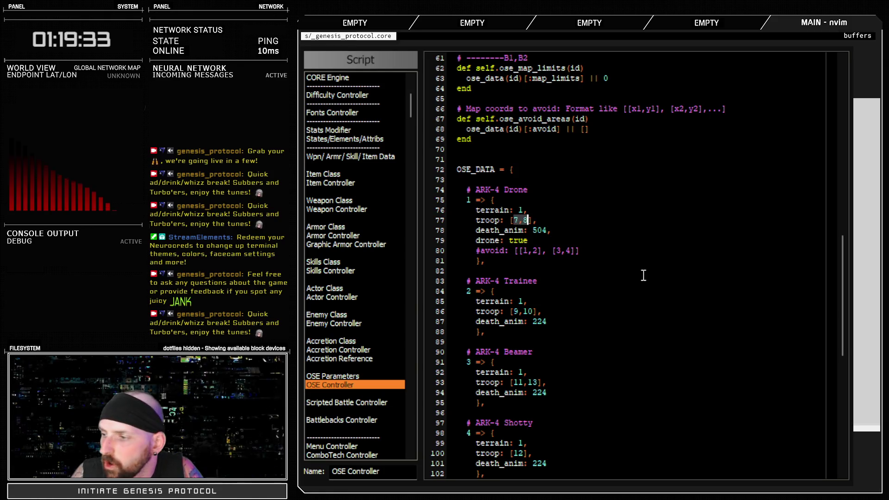
key(F12)
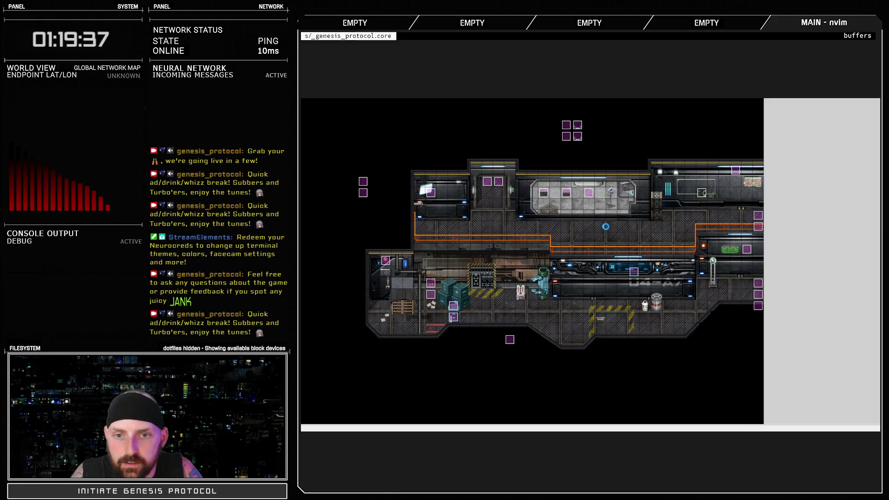
- Open the database's Troops list and select troop 008: Drones (2) for a battle test
key(F9)
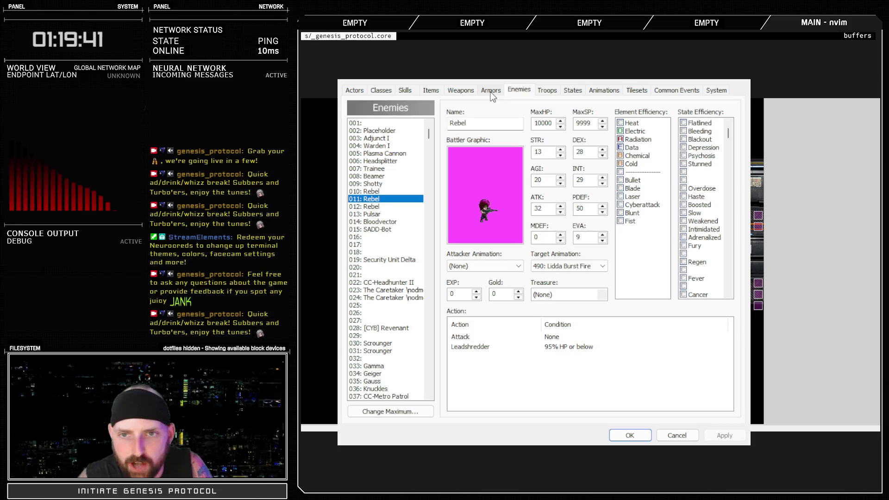
click(541, 92)
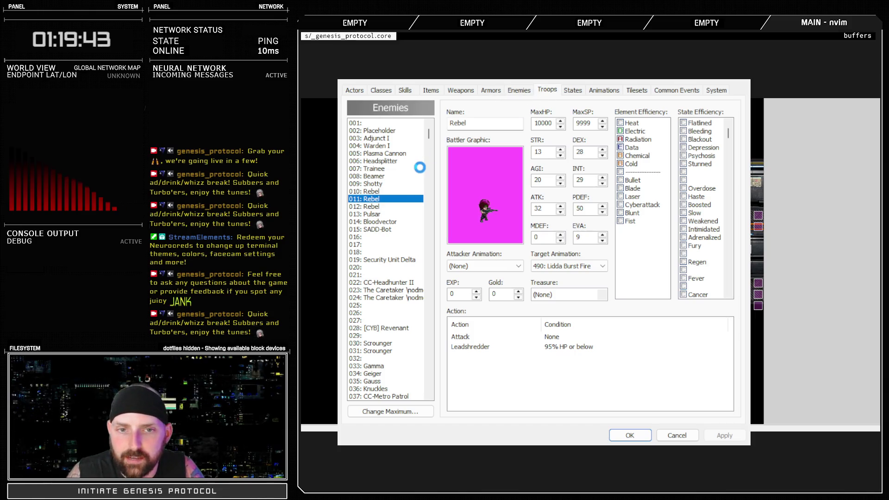
click(386, 178)
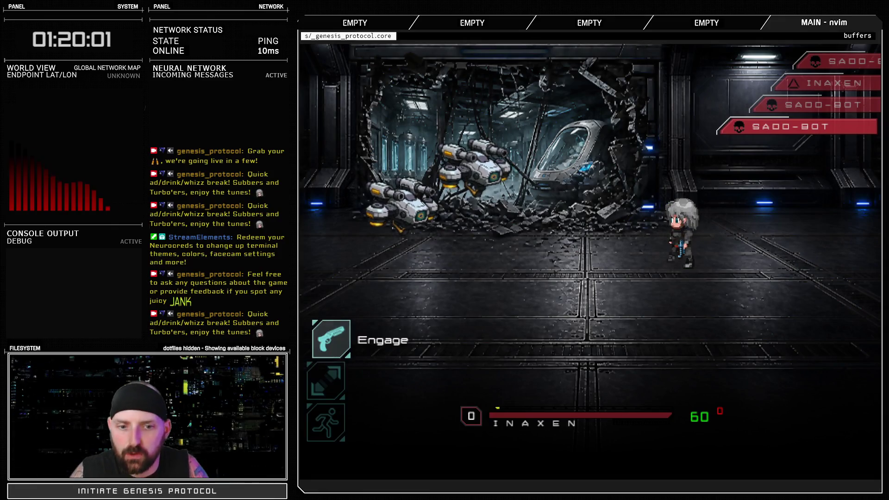
- Engage the SADDO-BOT drones, hit one with Fast Blast, and let the enemies act
key(Return)
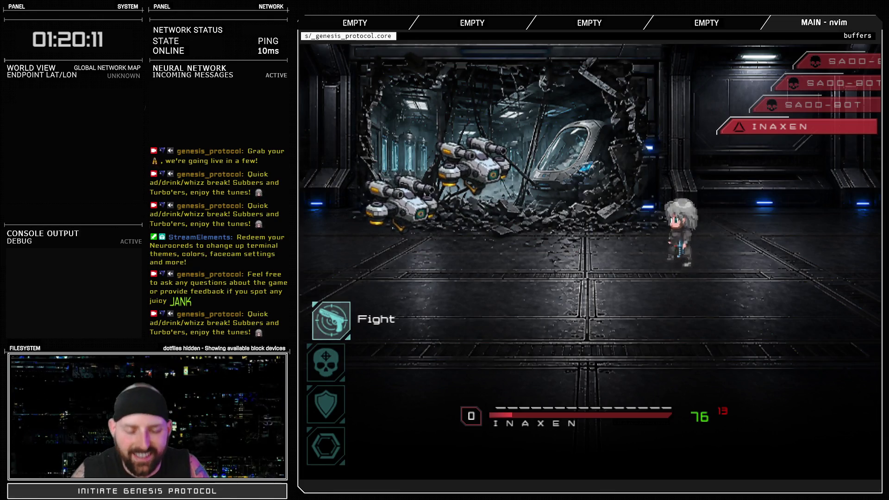
key(Down)
key(Up)
key(Return)
key(Return)
key(Return)
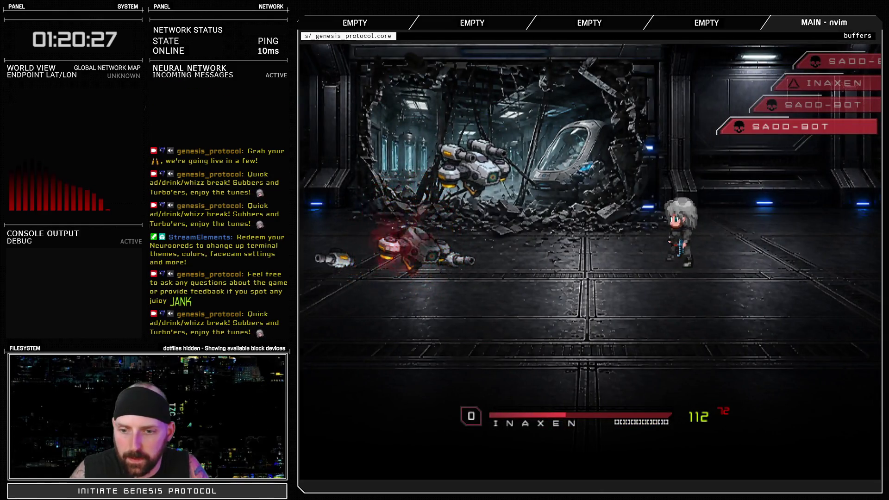
key(Return)
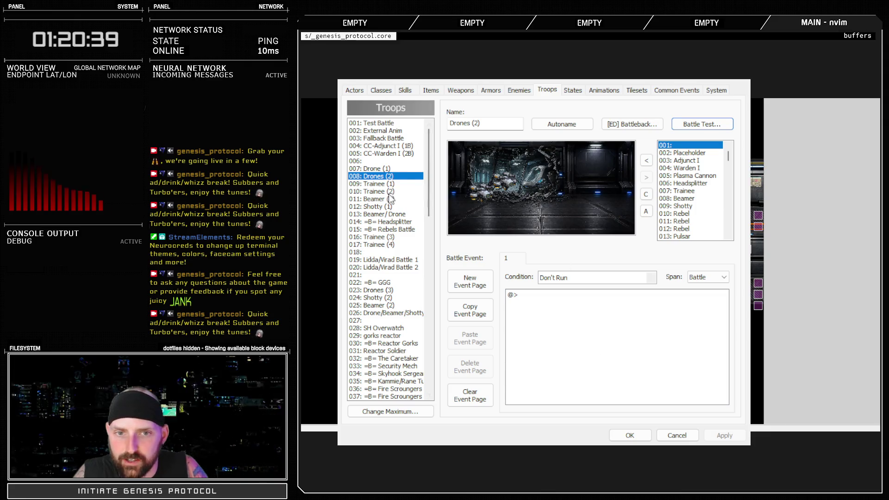
- Remove troop 8 from the ARK-4 Drone entry so line 77 reads troop: [7]
click(629, 435)
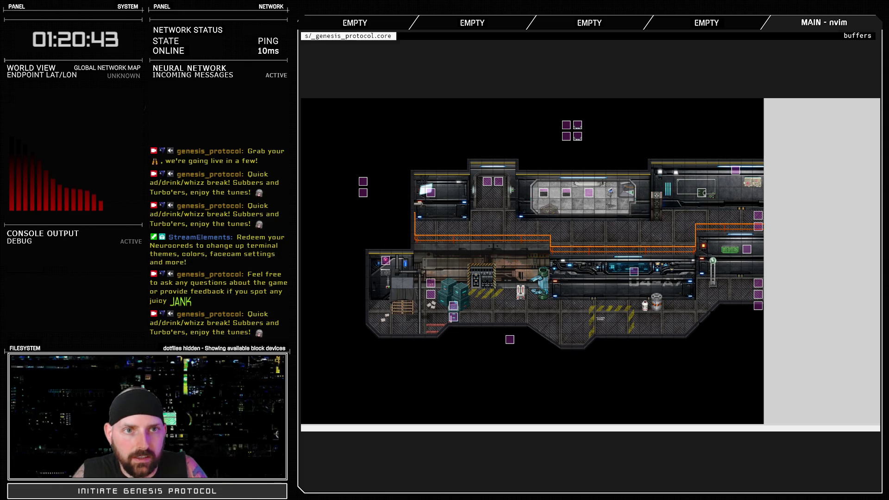
key(F11)
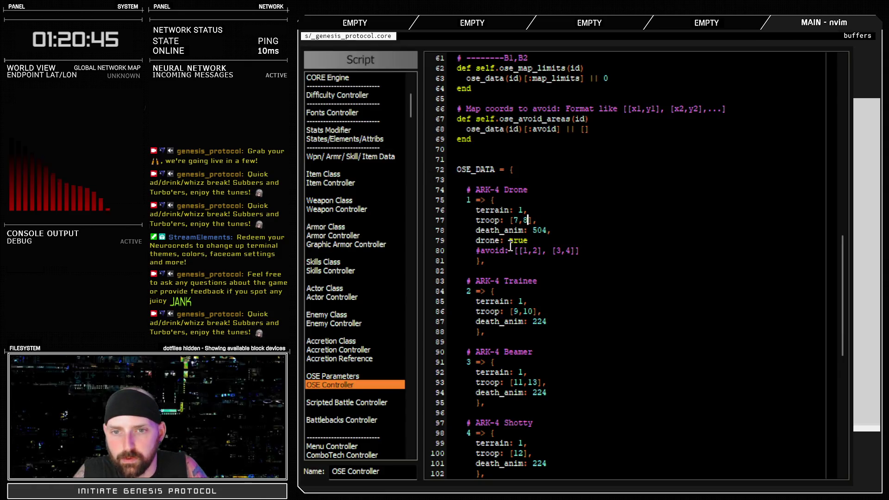
key(BackSpace)
key(BackSpace)
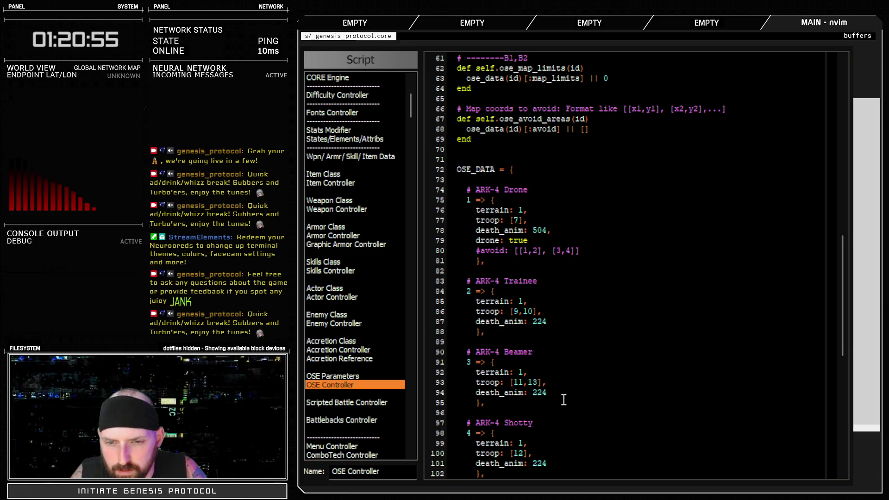
- Add troop 8 to the ARK-4 Drone Swarm entry so it reads troop: [8,23]
scroll(570, 385, down, 4)
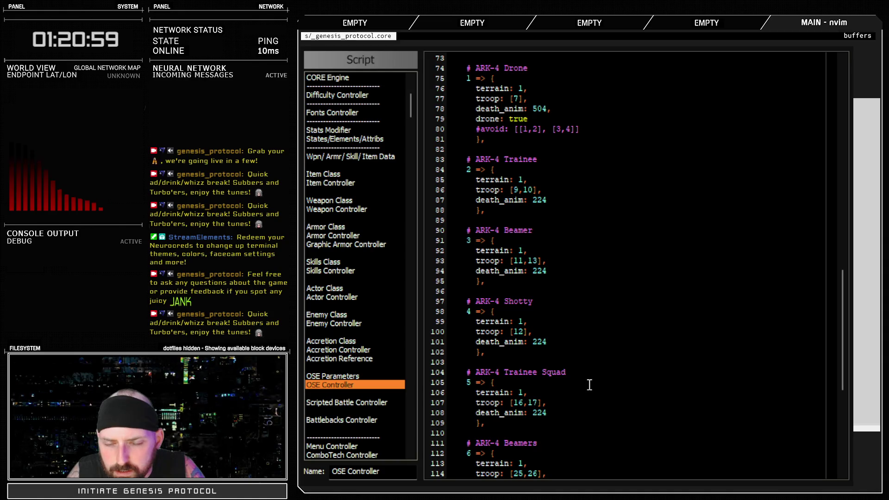
scroll(590, 385, down, 4)
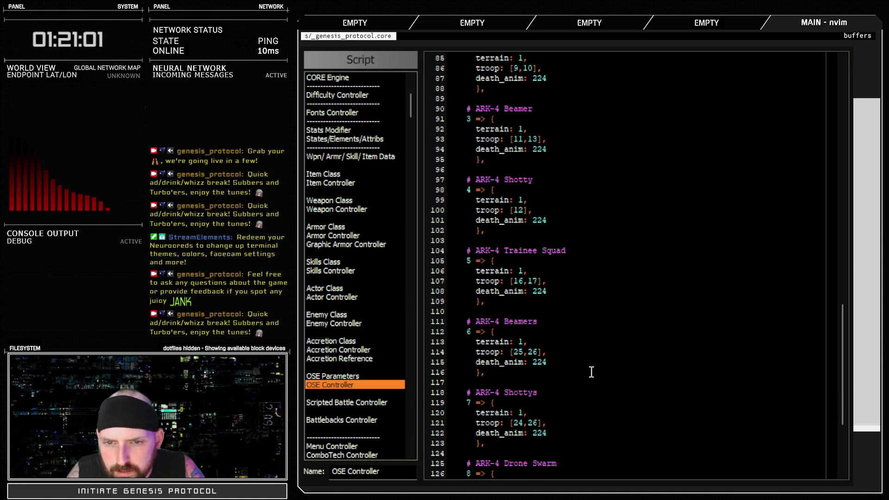
scroll(588, 296, up, 2)
scroll(591, 338, down, 4)
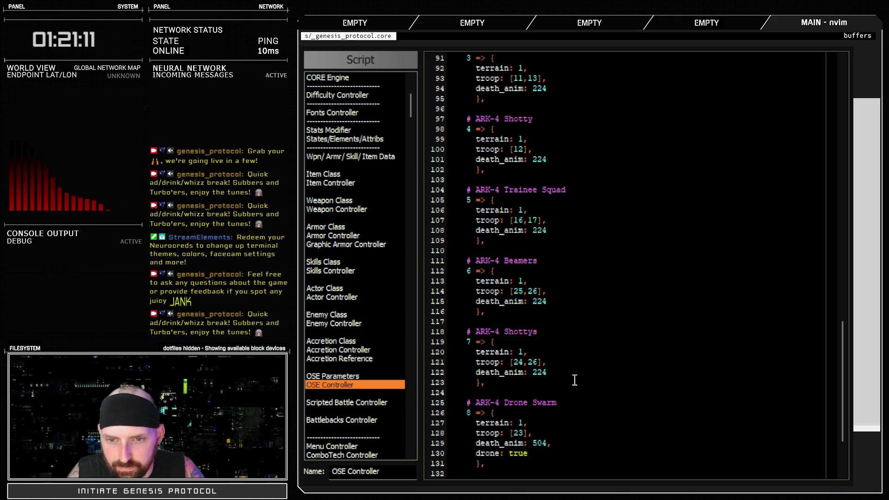
scroll(574, 380, down, 1)
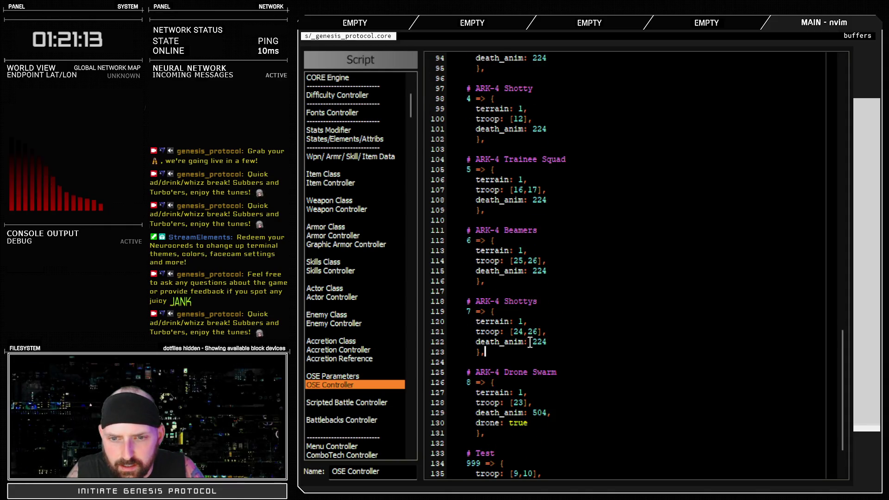
click(513, 403)
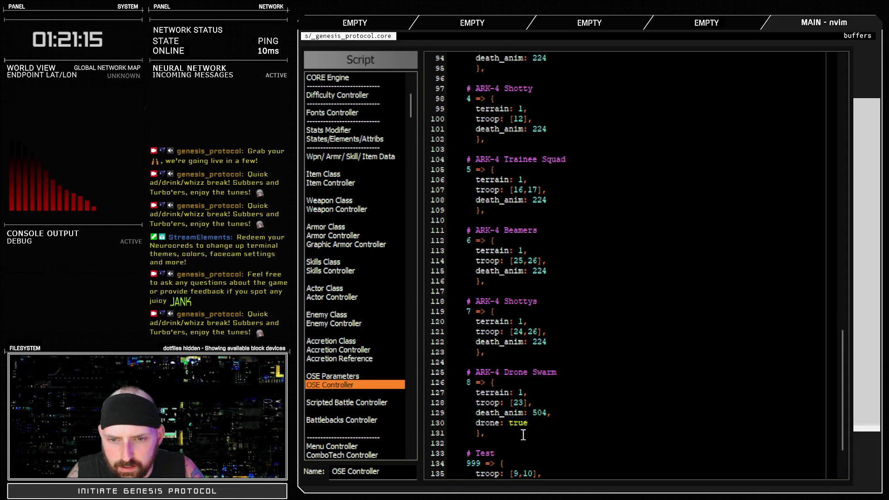
text(8,)
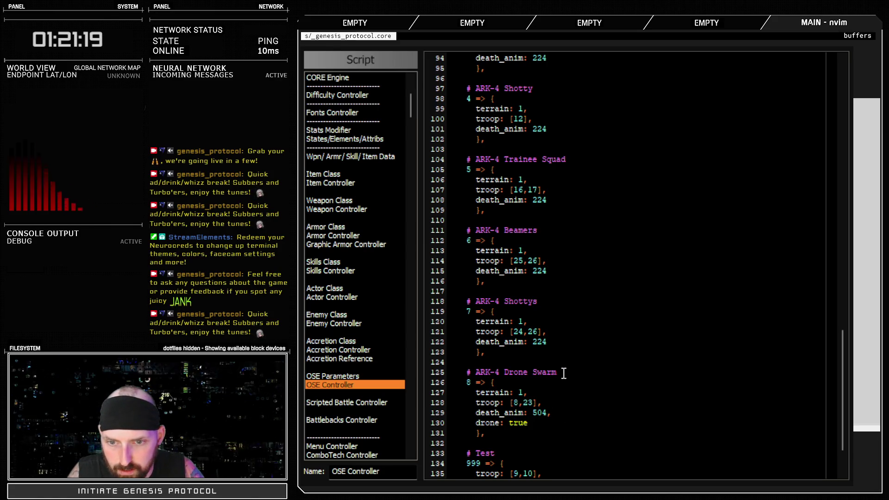
click(653, 481)
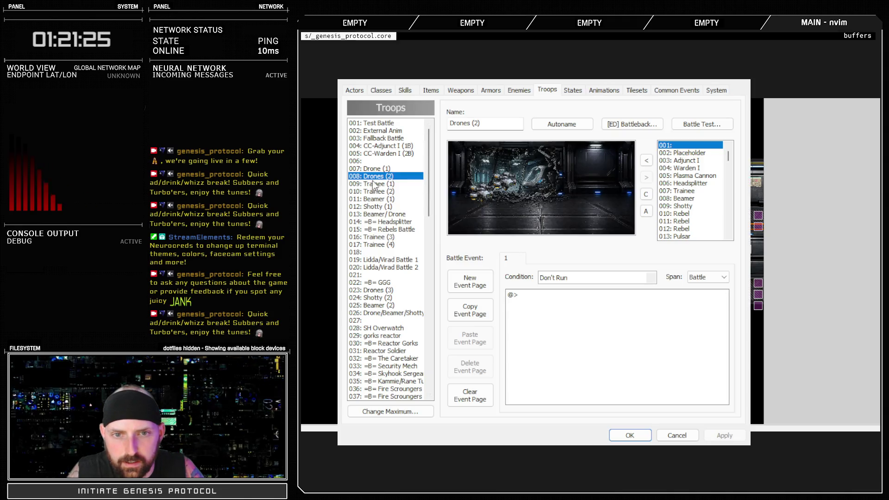
- Select troop 023: Drones (3) and close the database with OK
click(369, 290)
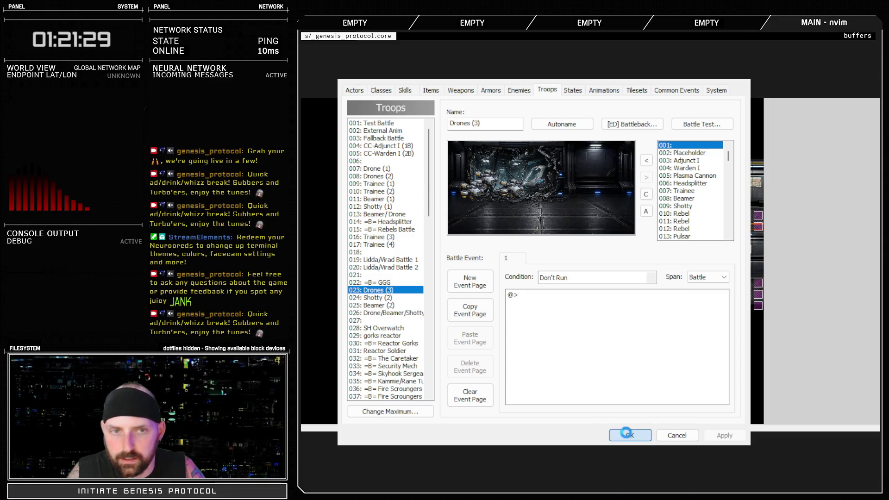
click(630, 436)
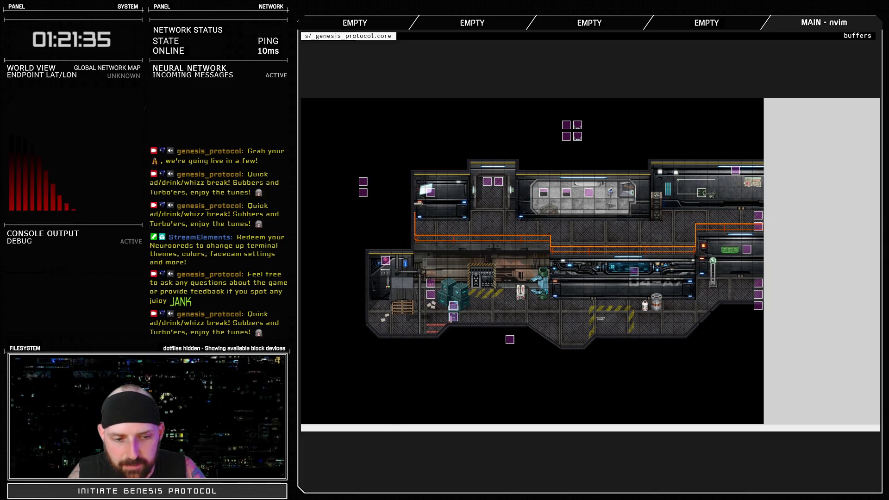
- Draft a new REMOVE entry below line 11 about the double drone encounter with only 1 party member
key(Escape)
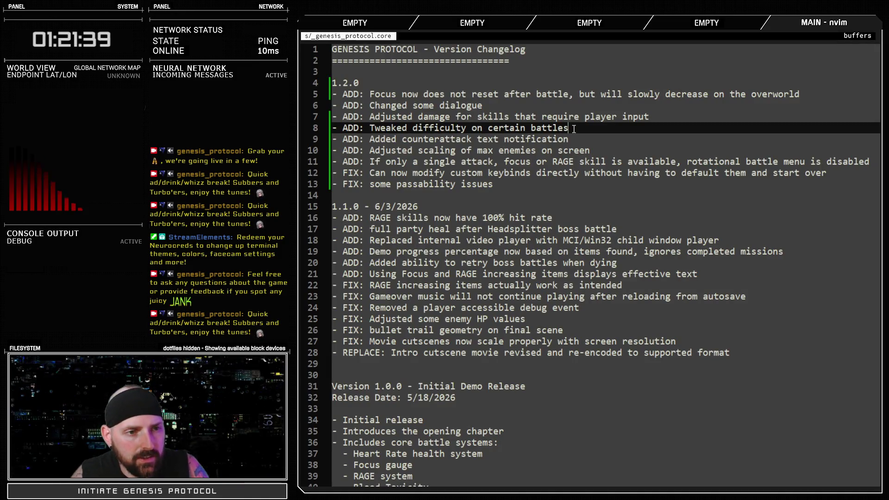
click(840, 172)
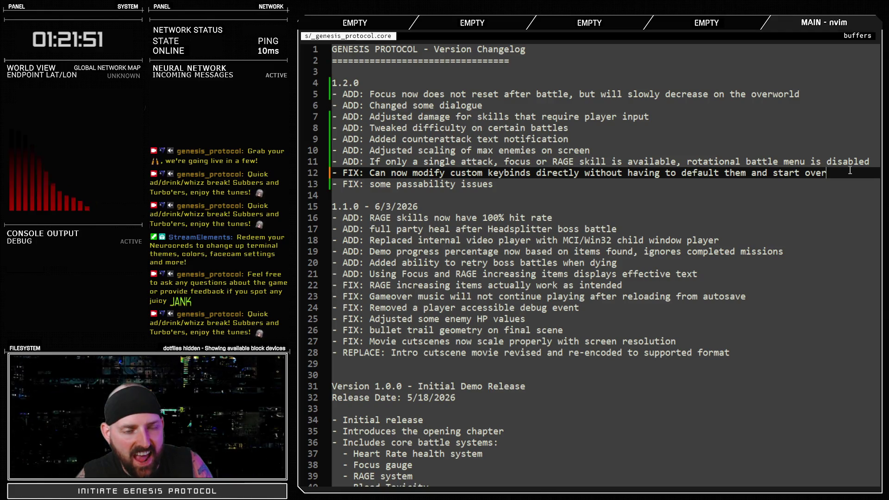
click(878, 166)
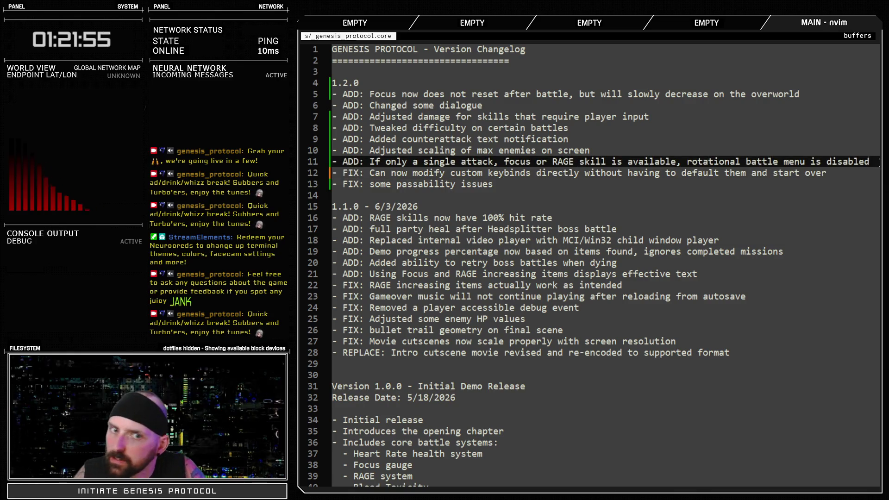
key(Return)
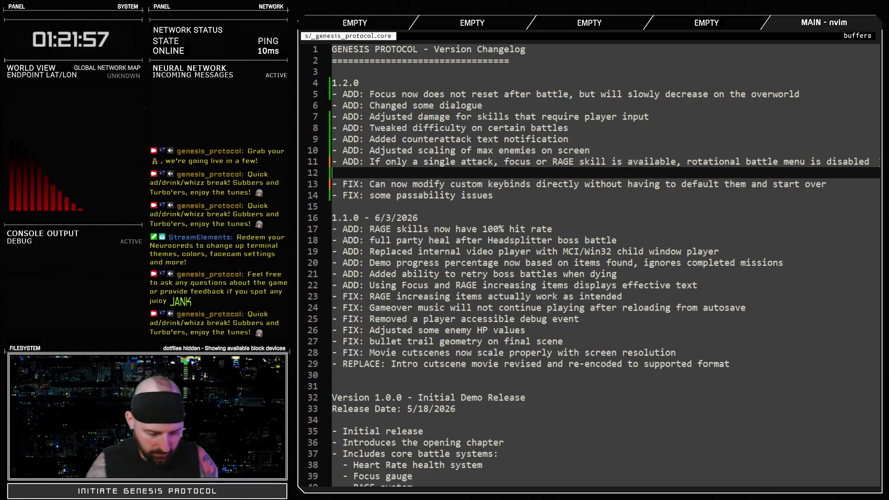
text(-REMOVE:)
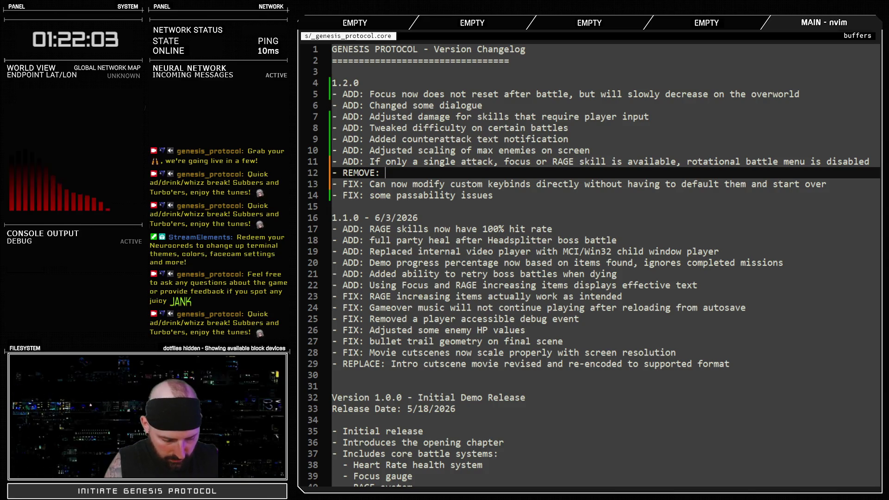
text( Removed )
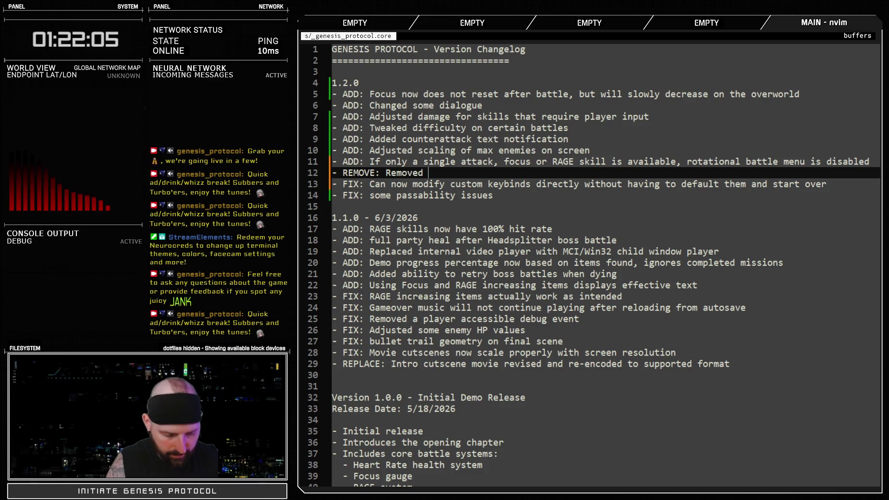
text(double drone)
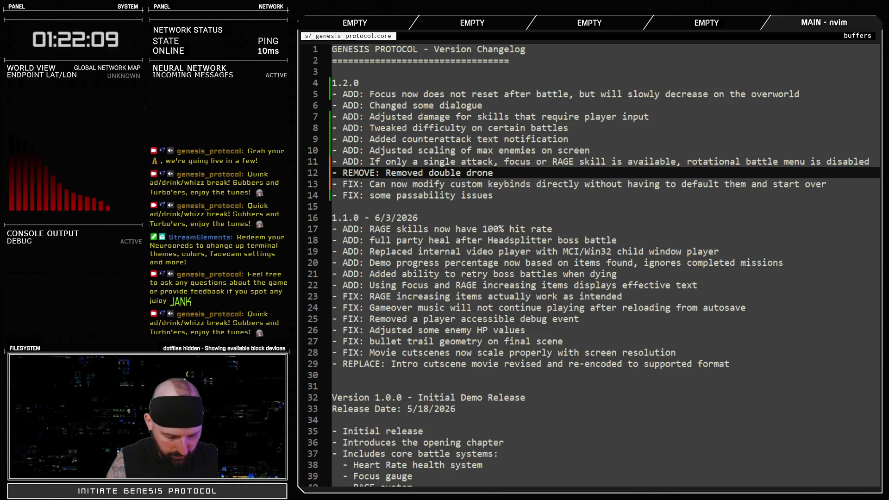
text( encounter)
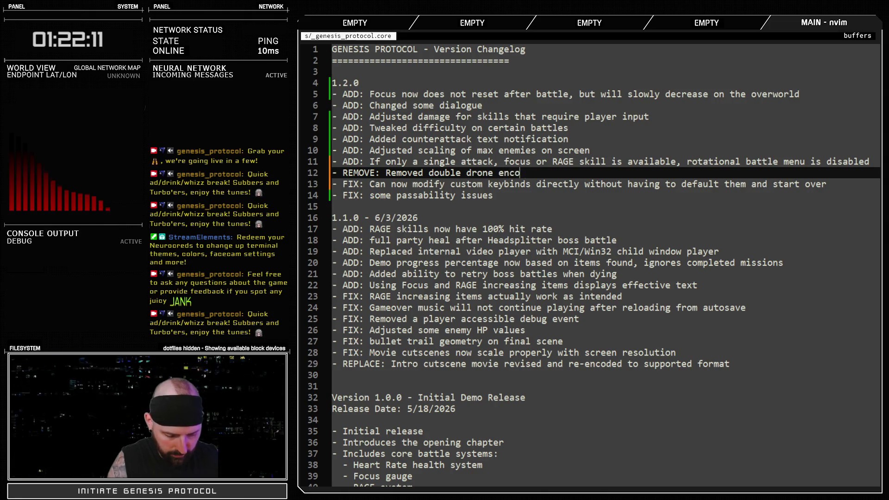
key(BackSpace)
key(BackSpace)
key(BackSpace)
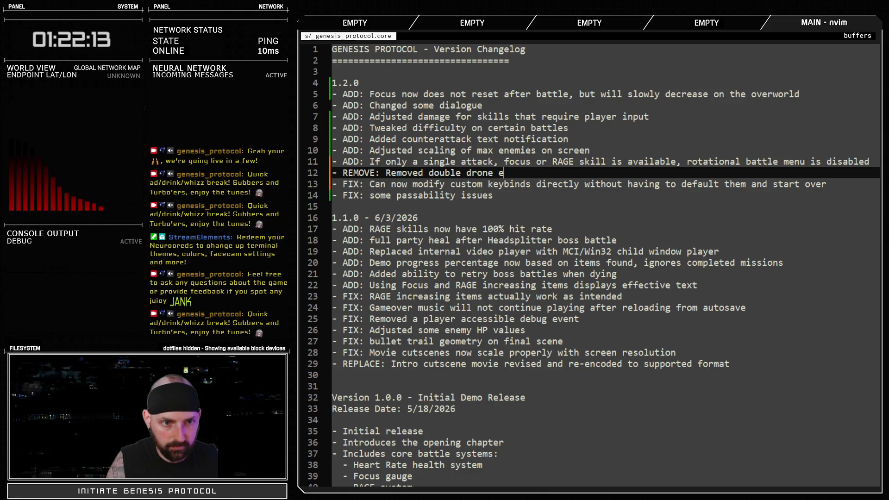
text(enemy in)
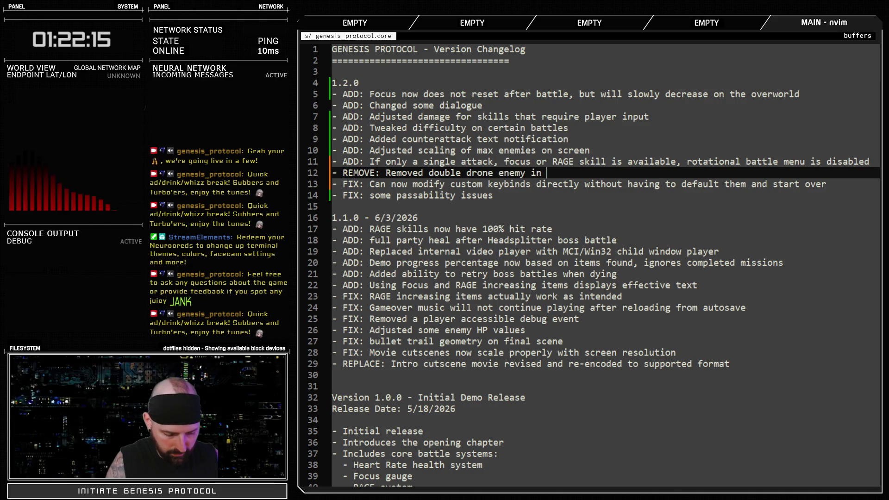
key(BackSpace)
key(BackSpace)
key(BackSpace)
text(w)
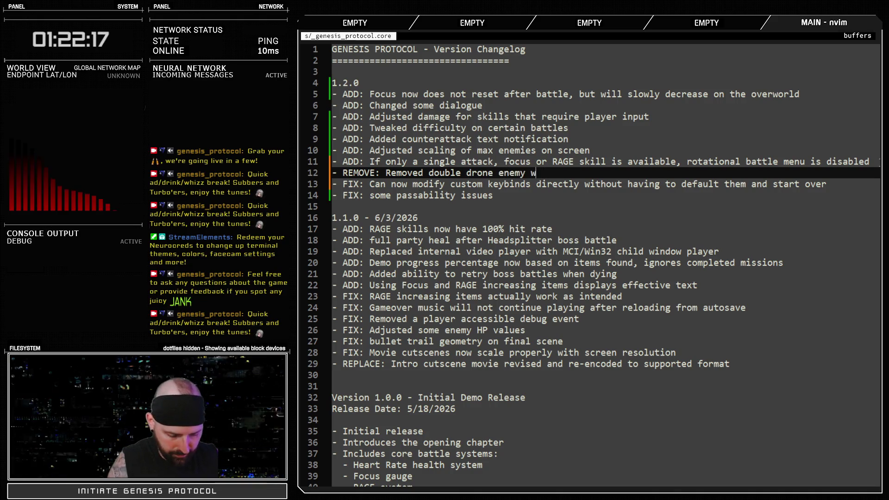
key(BackSpace)
key(BackSpace)
text(with )
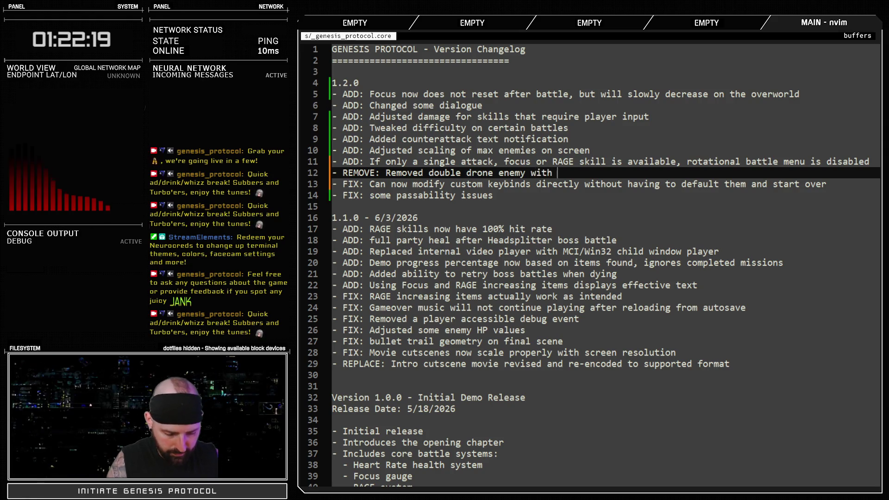
text(only 1 party member)
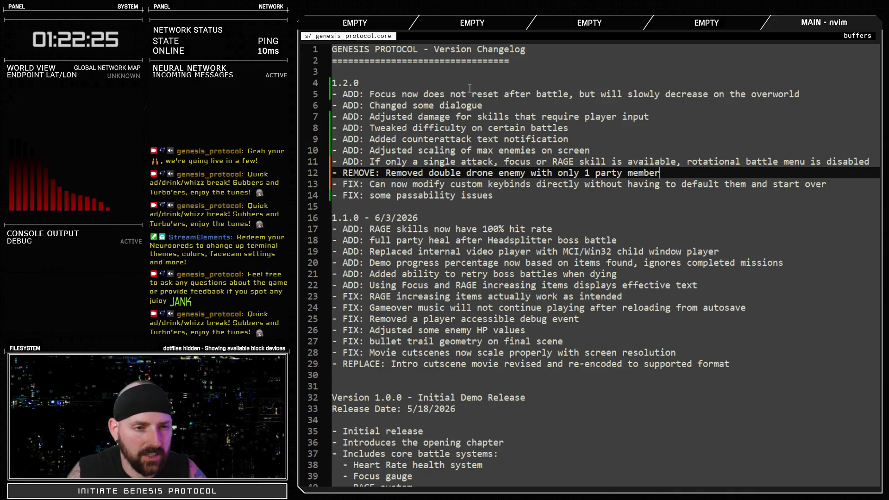
- Reword it to 'REMOVE: Removed overpowered double drone encounter in early game areas'
drag(528, 172, 639, 173)
key(d)
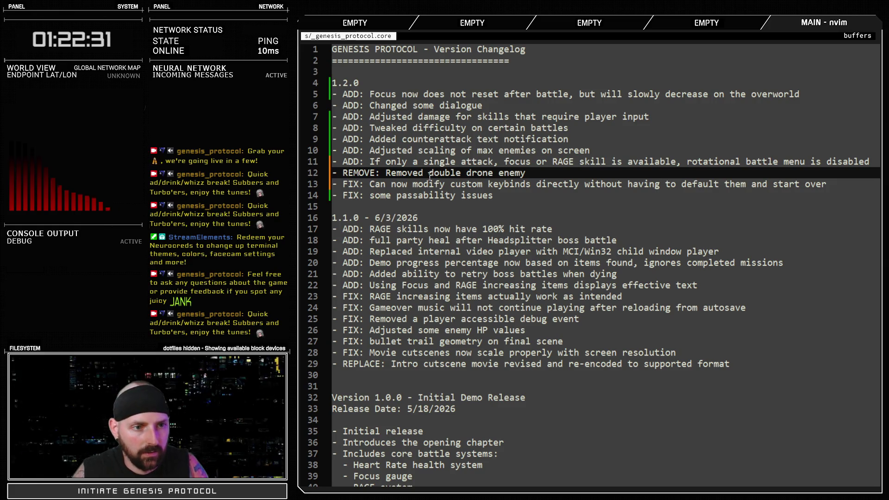
text(overpowered)
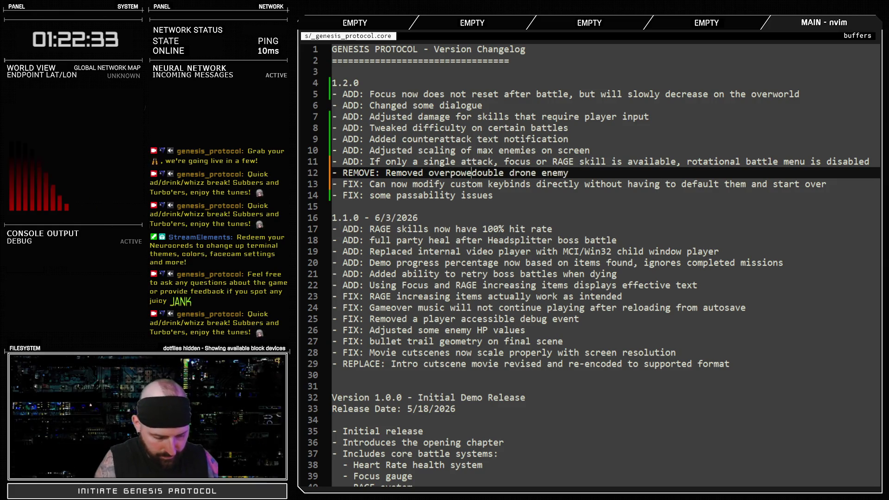
double_click(577, 173)
text(encounter i)
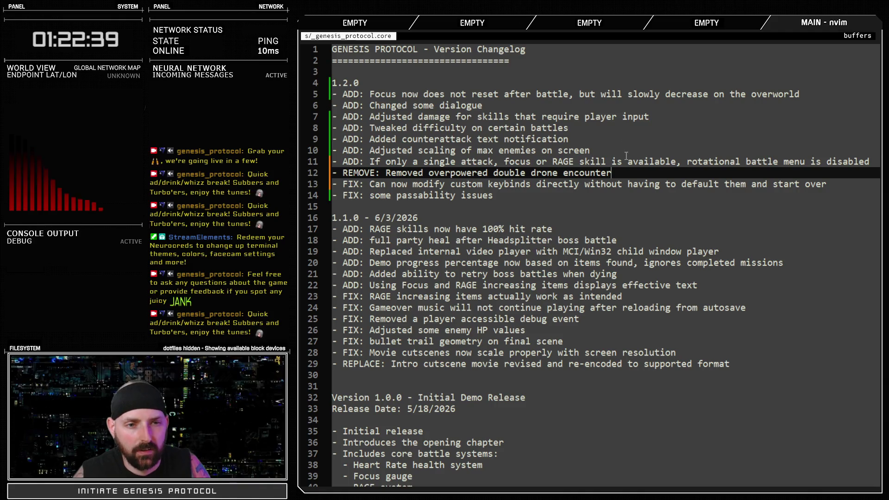
text(n early maps)
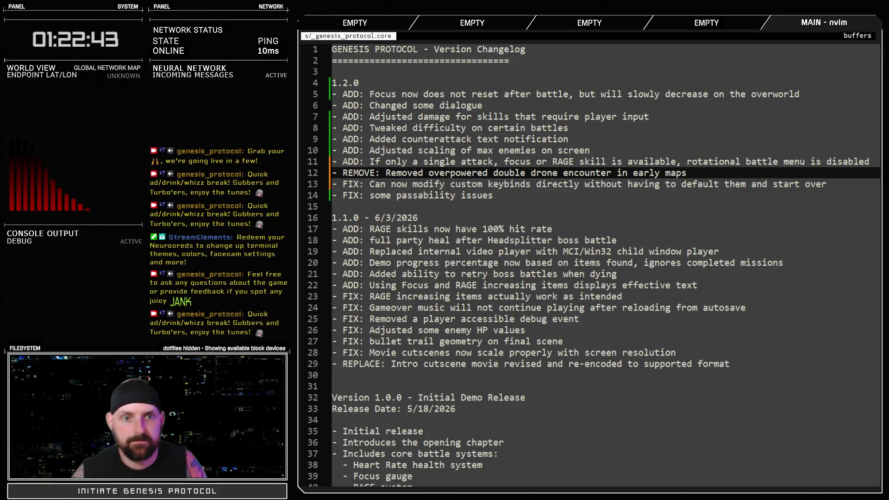
double_click(672, 172)
text(game area)
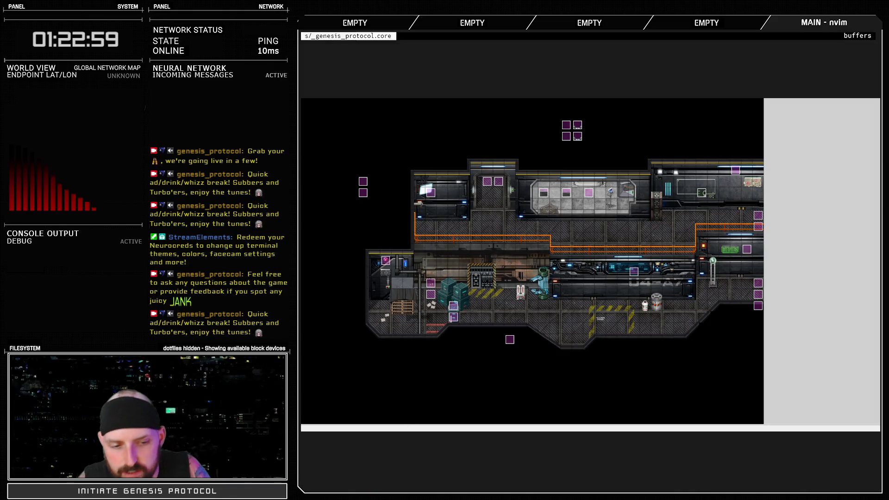
key(alt+F4)
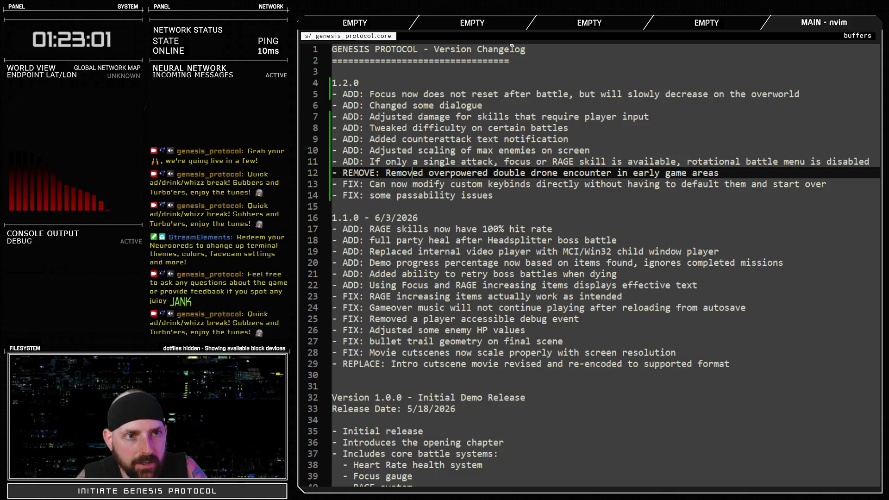
key(ctrl+6)
- Delete the first rebel battle difficulty note from the playtest notes
click(458, 72)
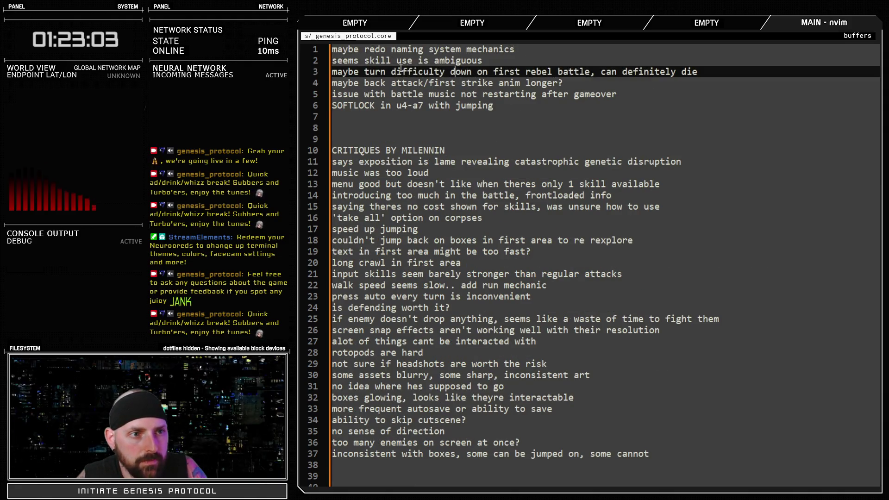
drag(701, 72, 334, 77)
key(d)
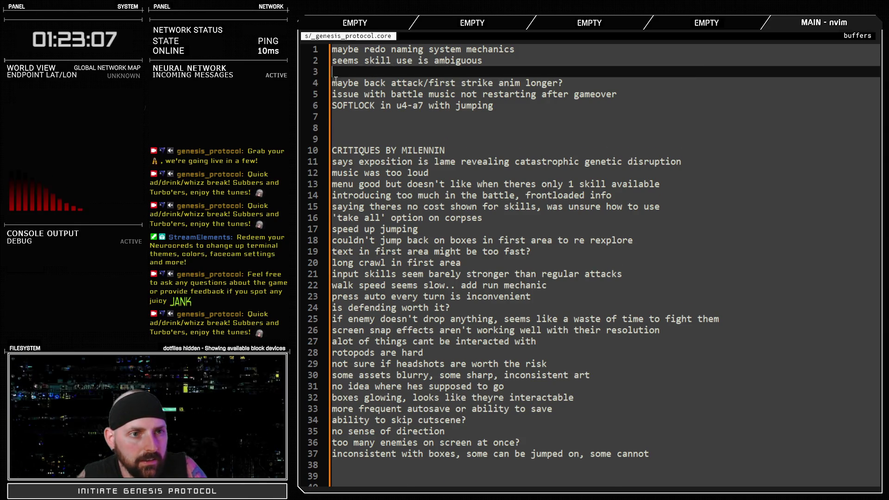
click(629, 77)
mouse_move(626, 83)
mouse_down()
mouse_move(462, 84)
mouse_move(529, 73)
mouse_up()
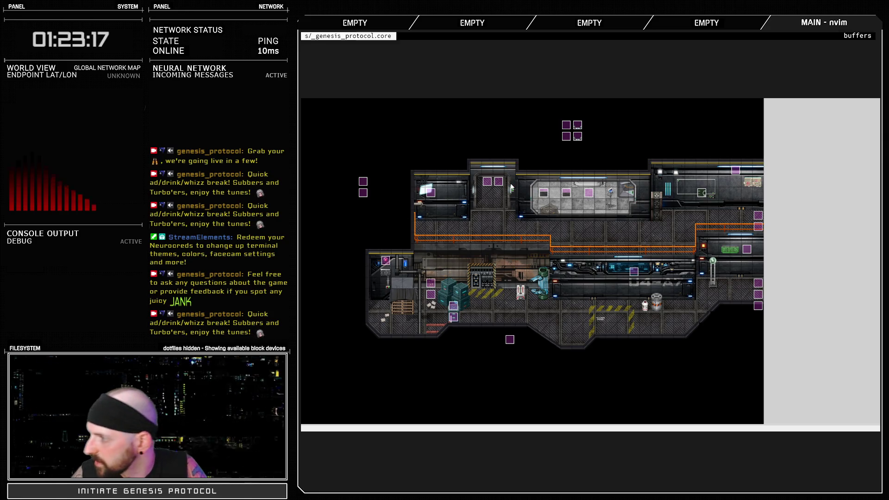
key(F9)
- Select the 996: First Strike animation under Animations and preview it
click(603, 91)
drag(430, 141, 429, 387)
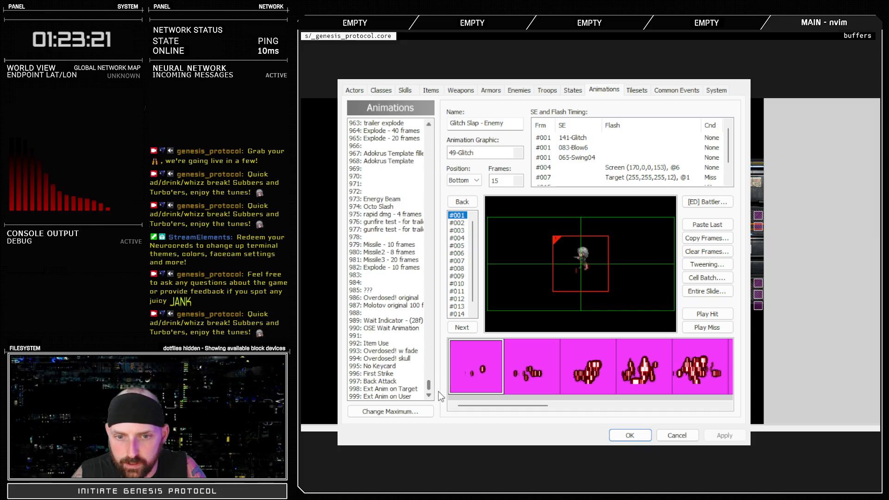
click(390, 389)
click(389, 373)
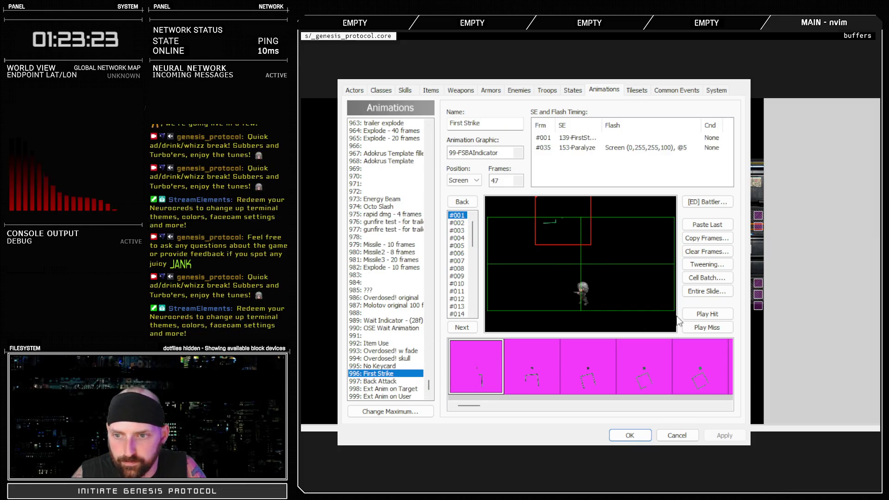
click(706, 314)
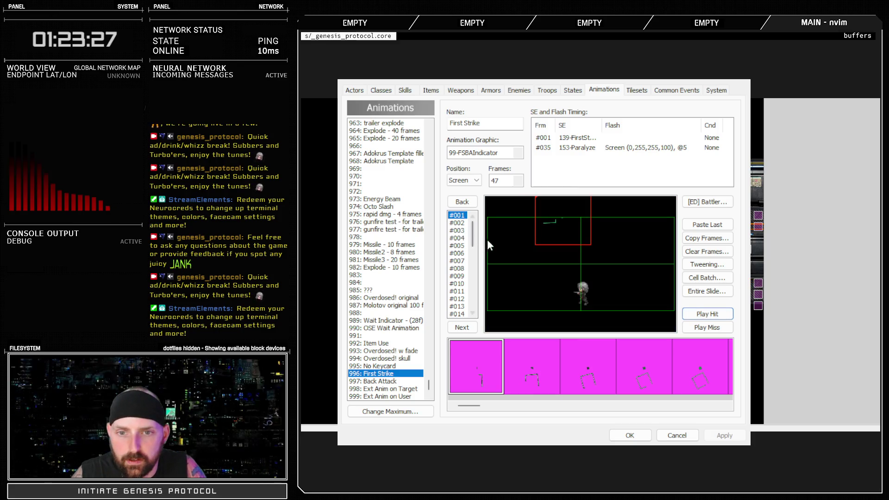
- Step through First Strike frames #034 to #047 to review the Initiative flash
scroll(466, 243, down, 9)
click(458, 253)
key(Down)
key(Down)
key(Down)
key(Down)
key(Down)
key(Down)
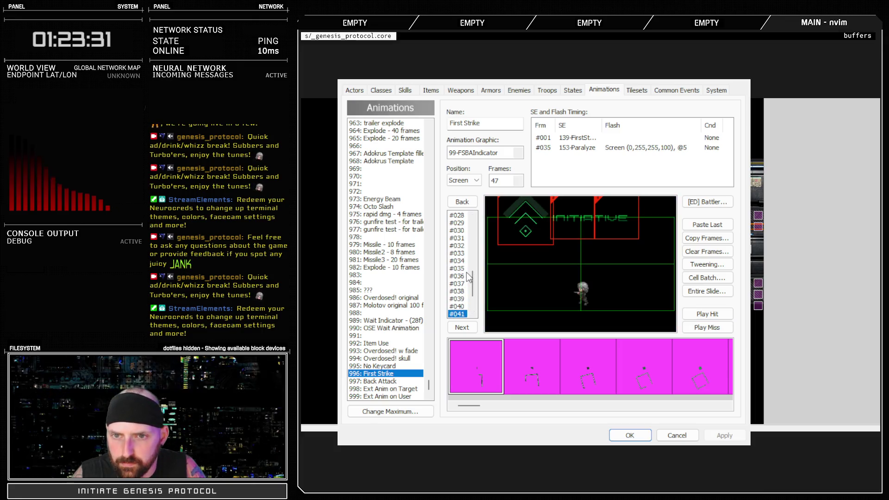
key(Up)
key(Up)
key(Up)
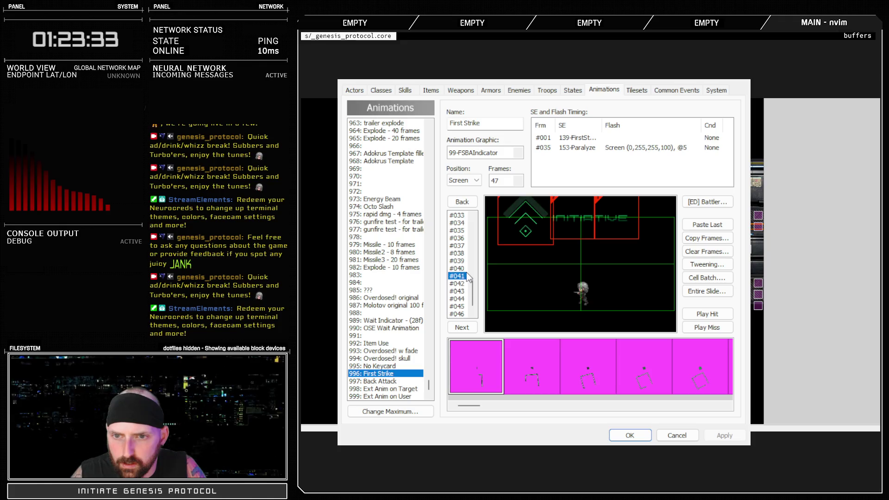
key(Down)
key(Down)
key(Down)
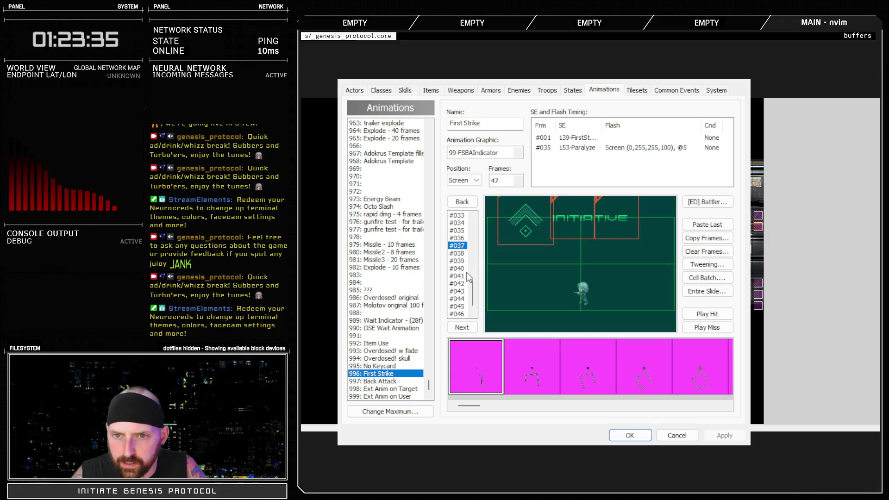
key(Down)
key(Down)
key(Down)
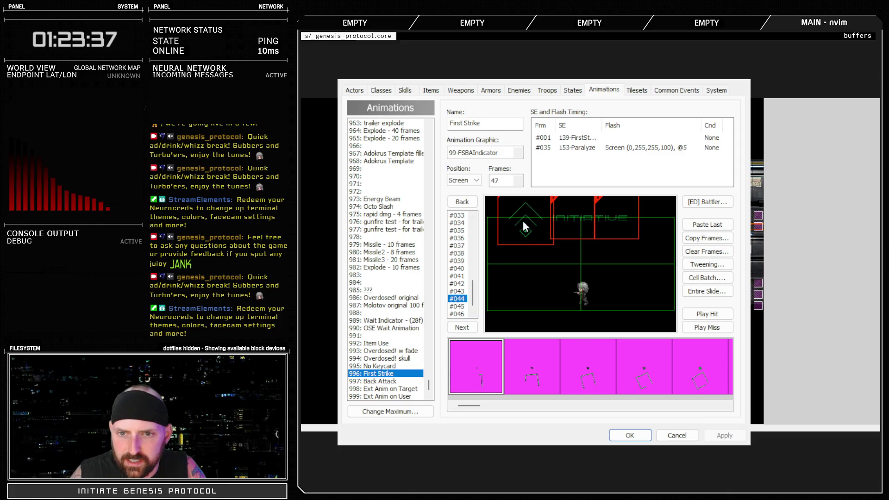
key(Up)
key(Up)
key(Up)
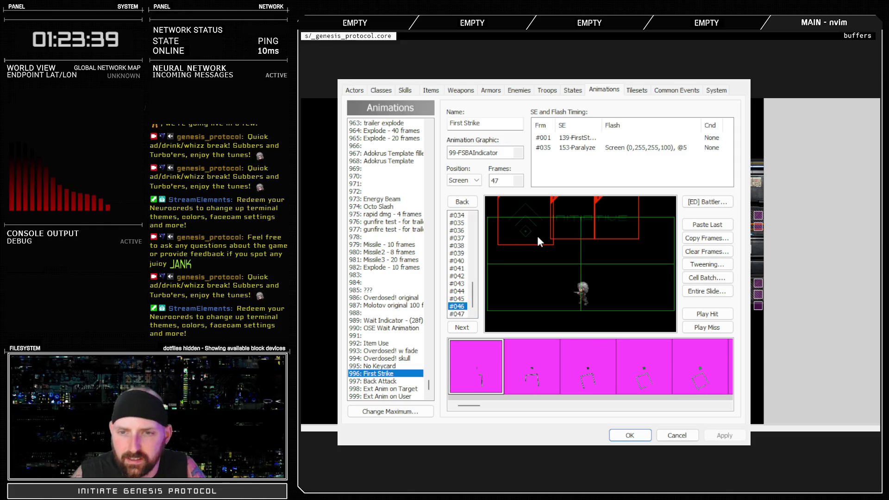
key(Down)
key(Down)
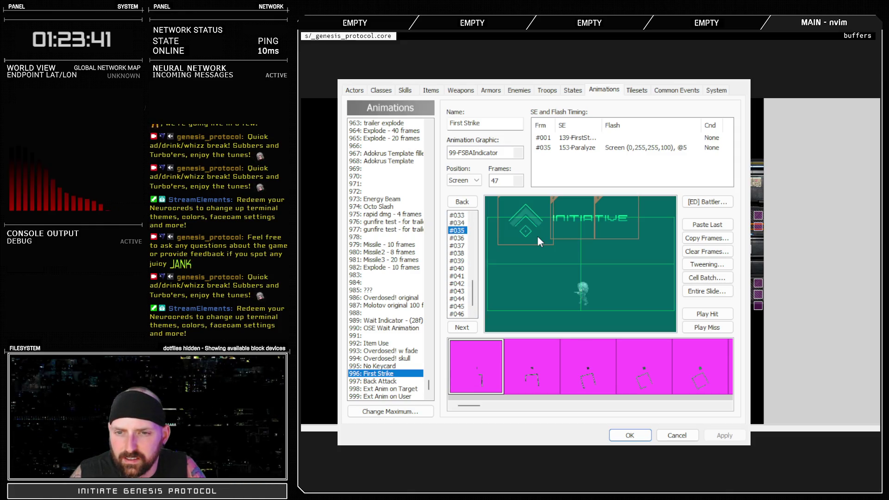
key(Up)
key(Up)
key(Up)
key(Down)
key(Down)
key(Down)
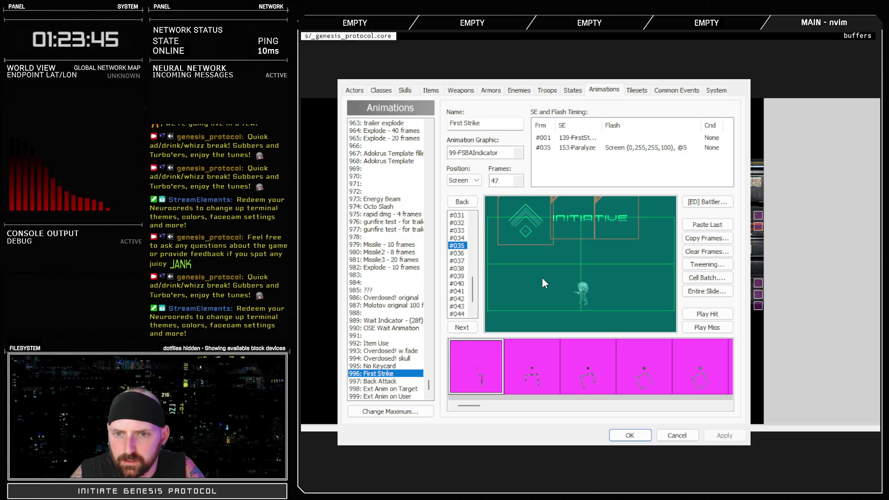
key(Down)
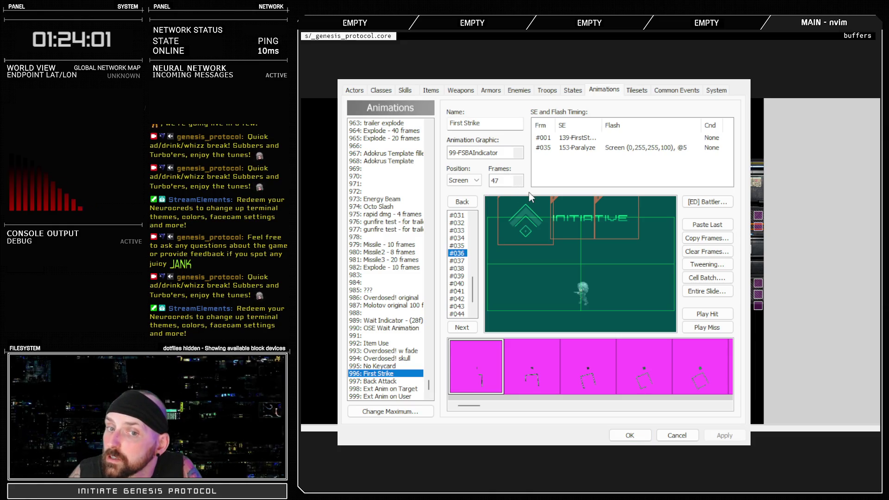
scroll(516, 183, up, 8)
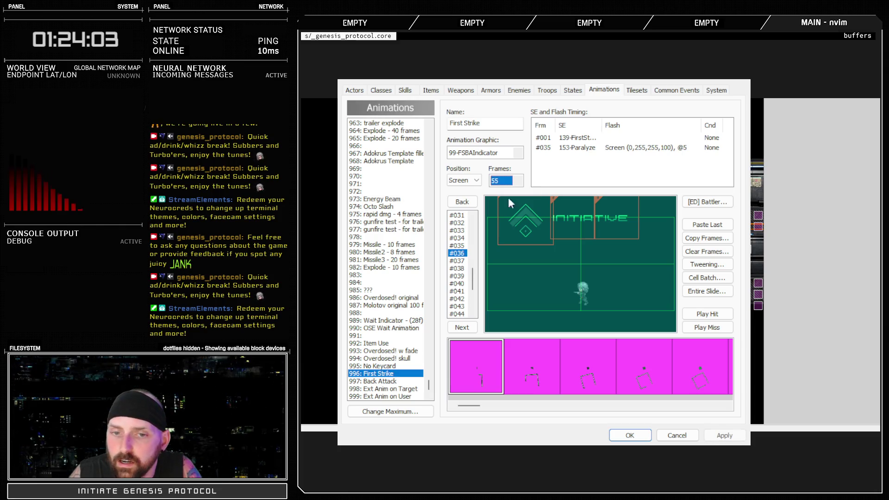
click(397, 381)
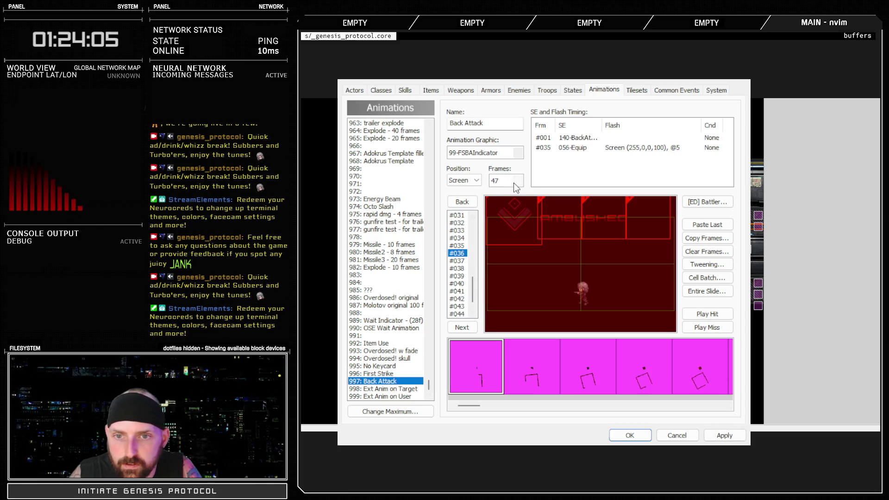
click(385, 373)
click(463, 261)
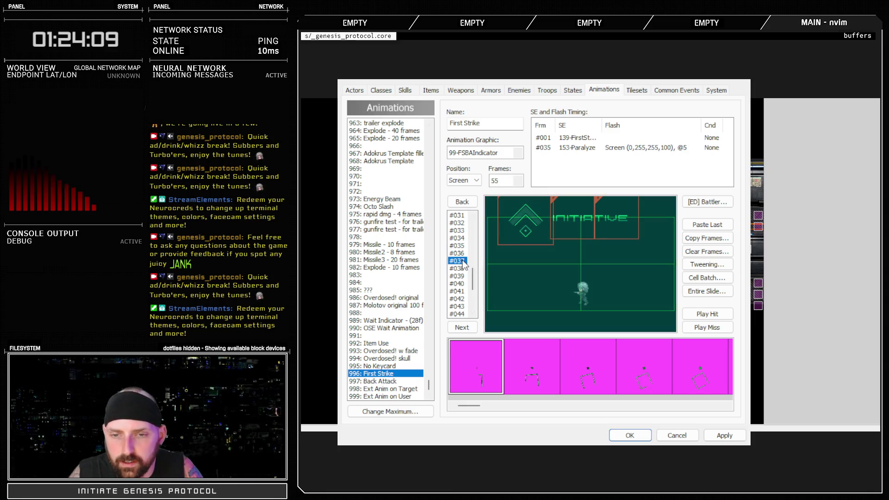
key(Up)
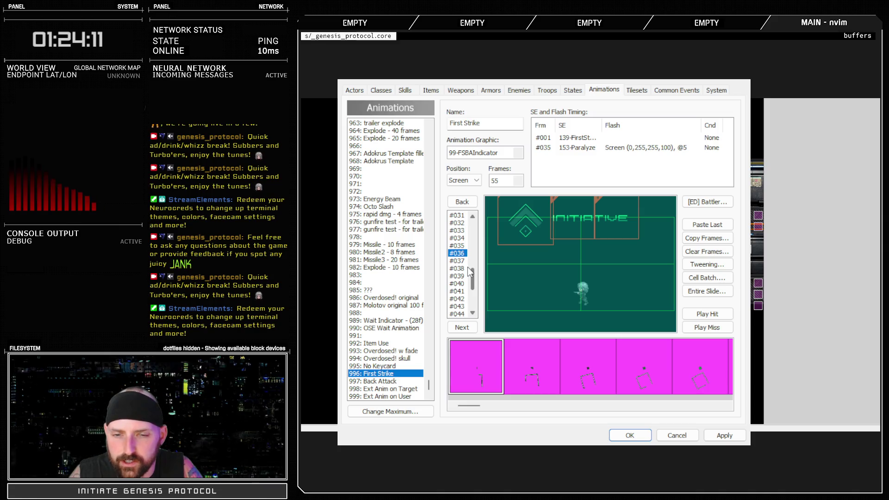
key(Down)
scroll(473, 282, down, 2)
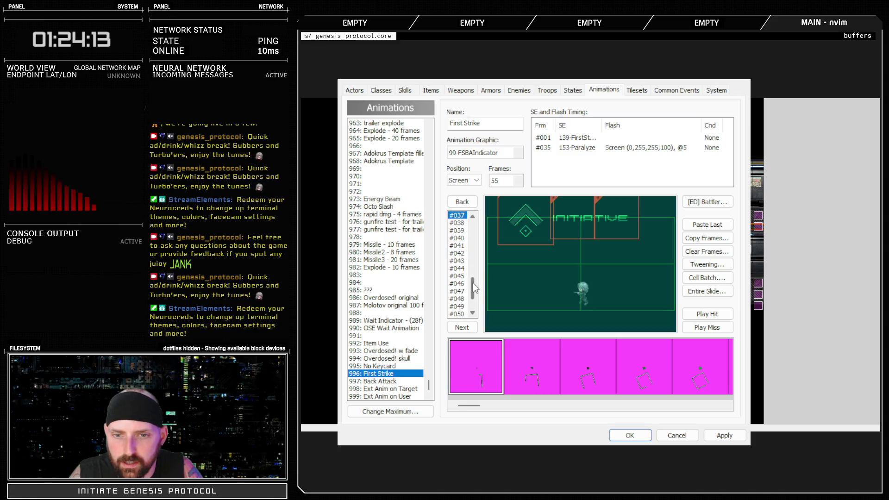
click(465, 269)
click(465, 276)
key(Down)
key(Down)
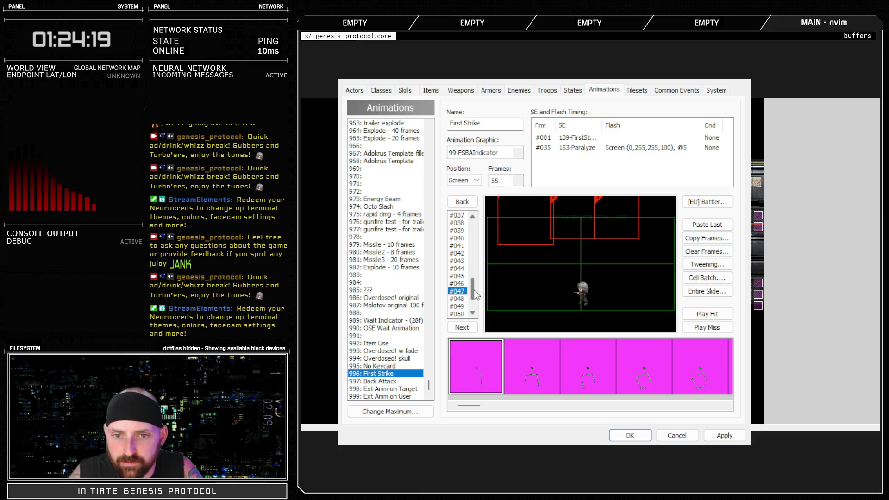
scroll(465, 251, up, 1)
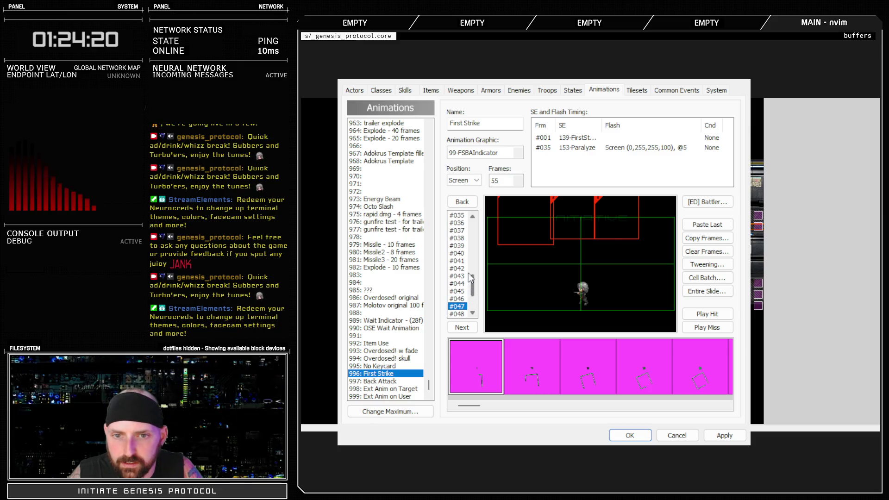
click(464, 231)
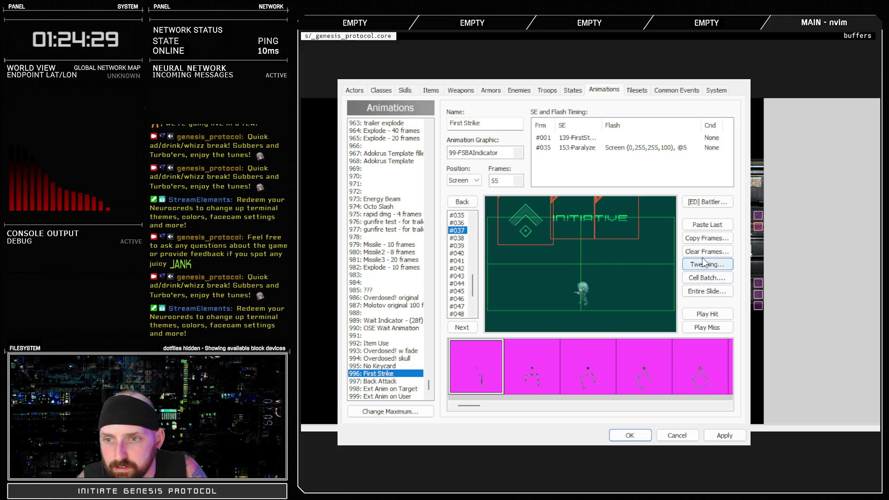
click(705, 242)
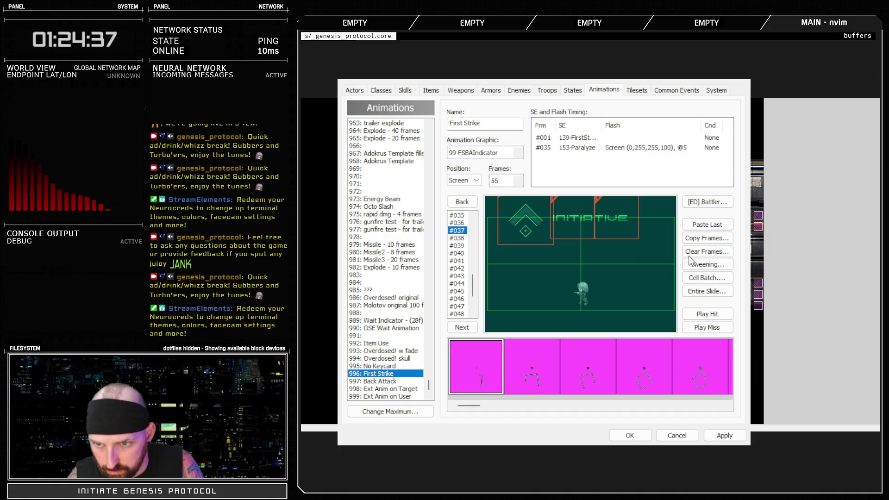
key(Tab)
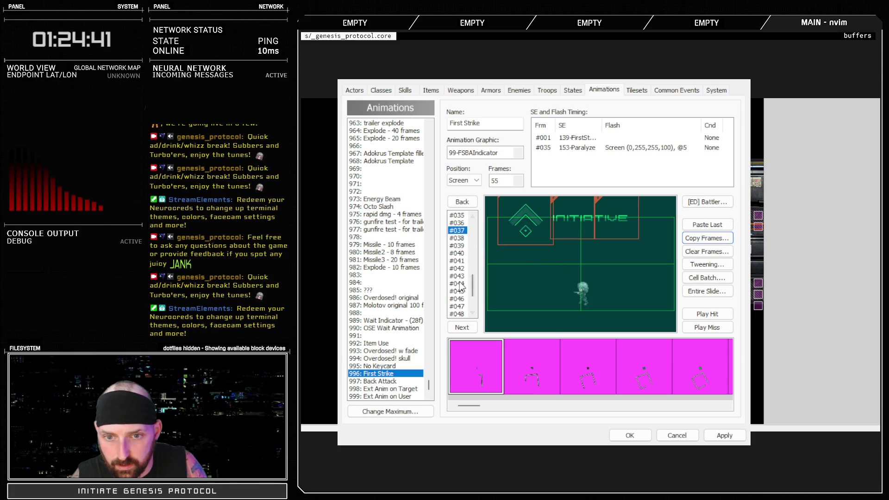
click(461, 298)
key(Down)
key(Down)
key(Down)
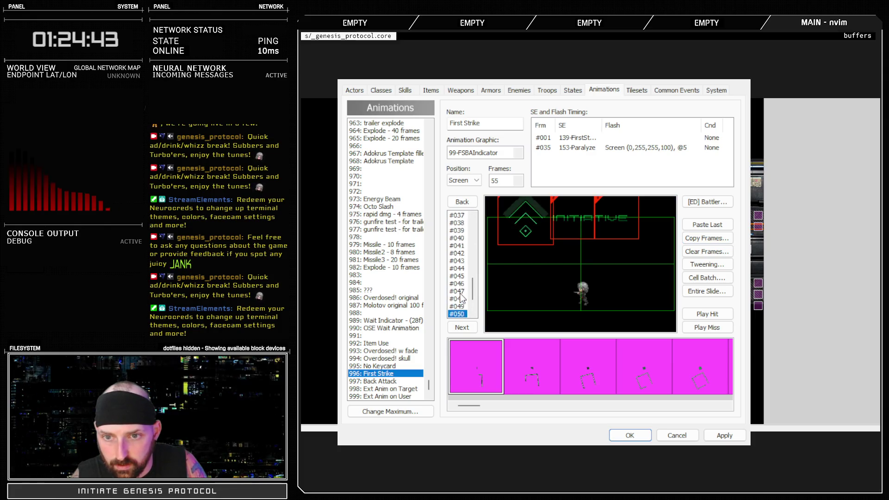
scroll(461, 298, down, 1)
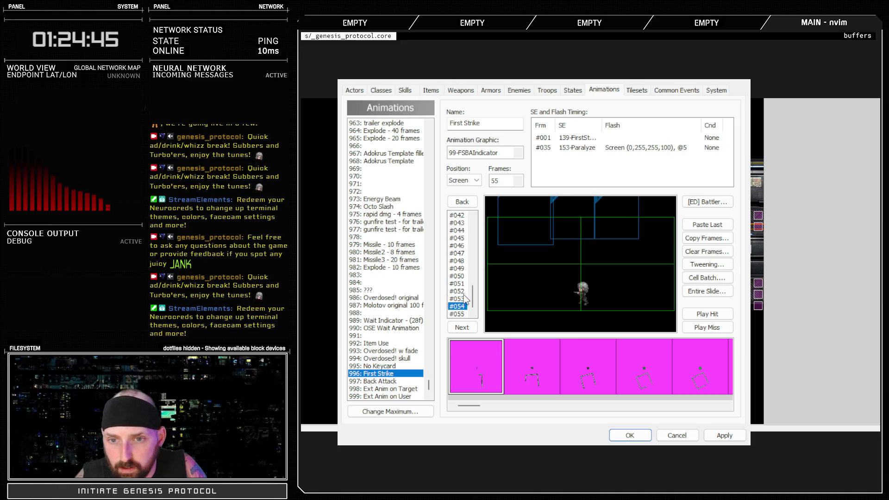
key(Down)
key(Down)
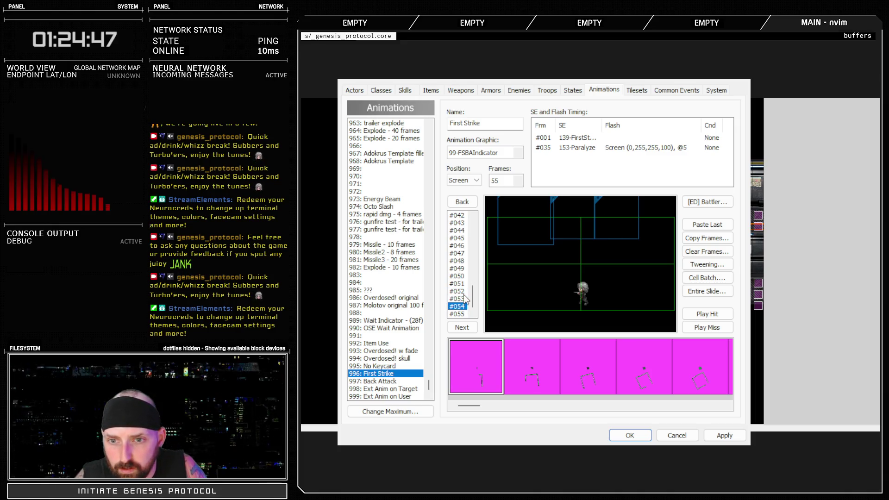
key(Up)
key(Up)
key(Up)
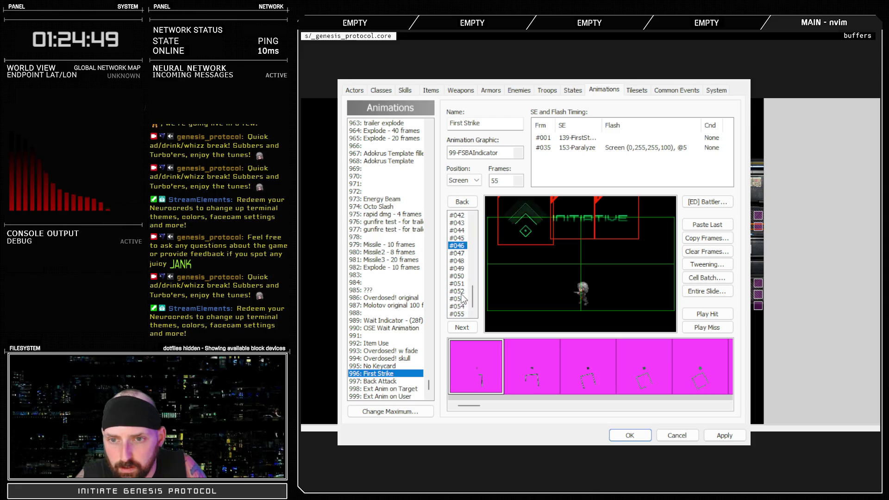
key(Down)
key(Down)
key(Down)
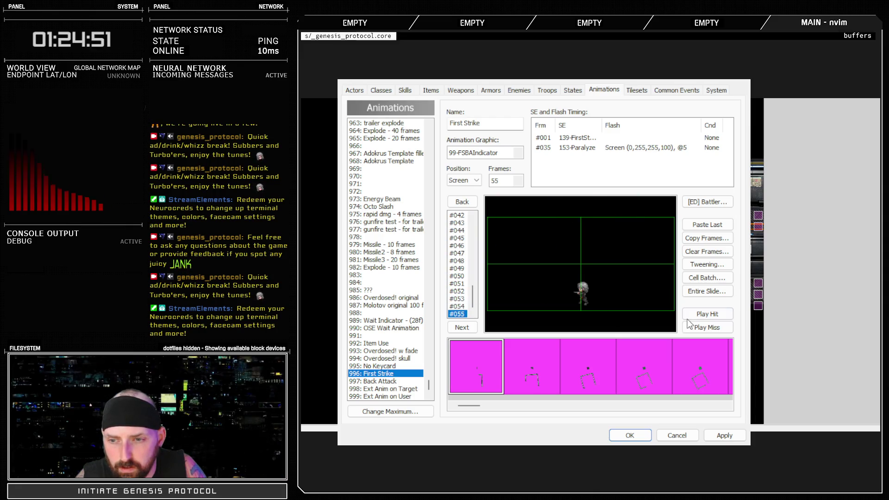
click(700, 315)
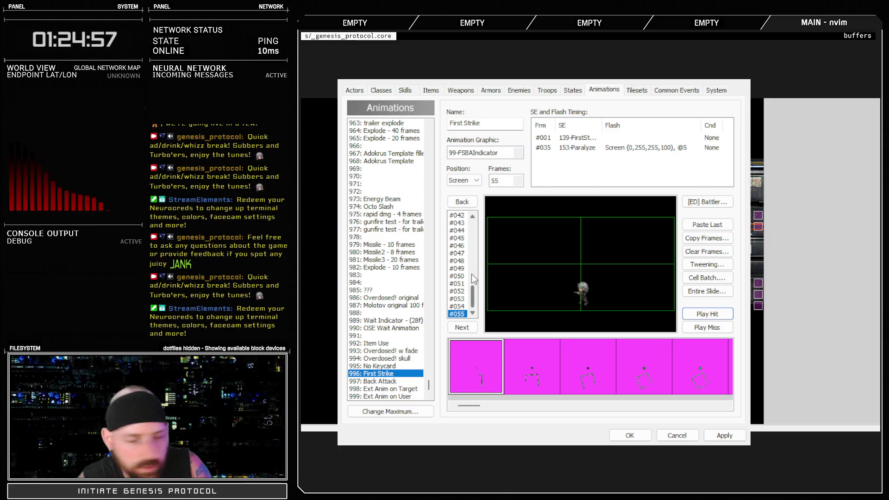
scroll(471, 274, up, 4)
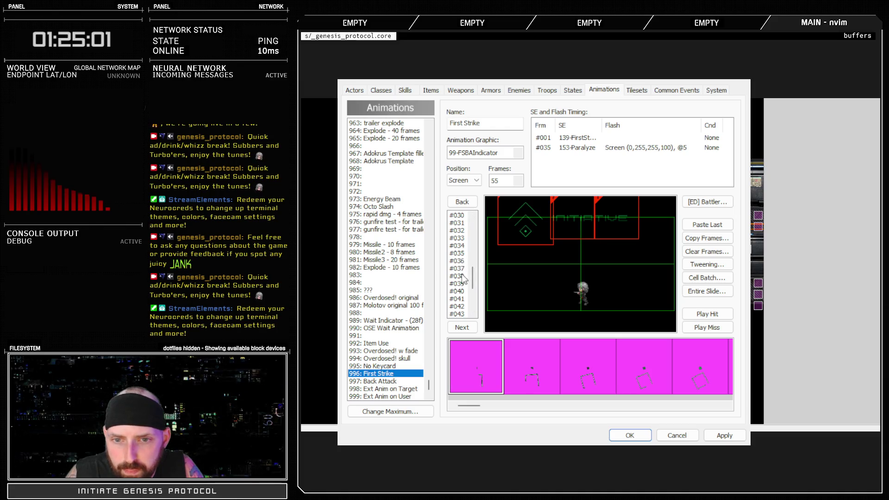
click(461, 270)
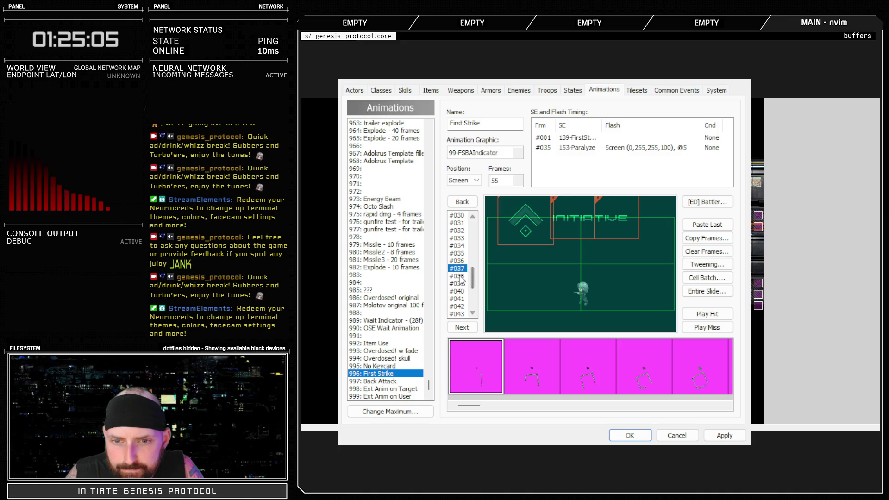
click(461, 276)
click(462, 284)
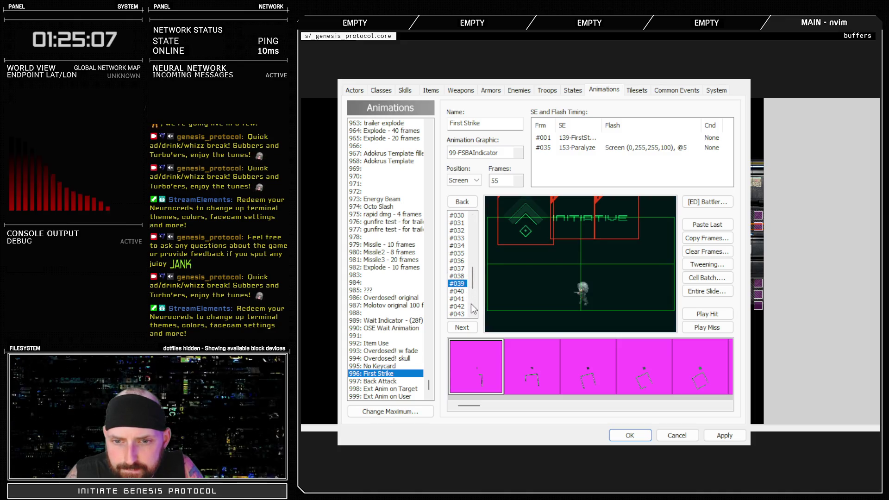
click(460, 291)
click(456, 300)
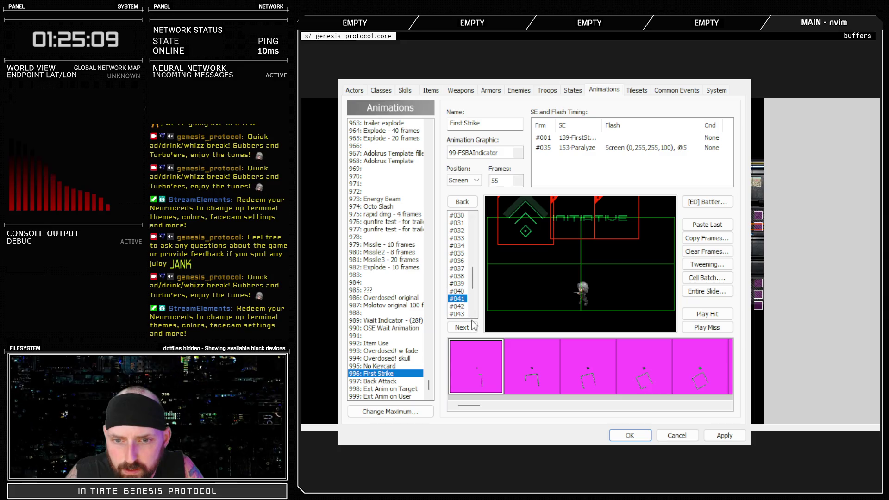
scroll(458, 301, down, 2)
click(461, 261)
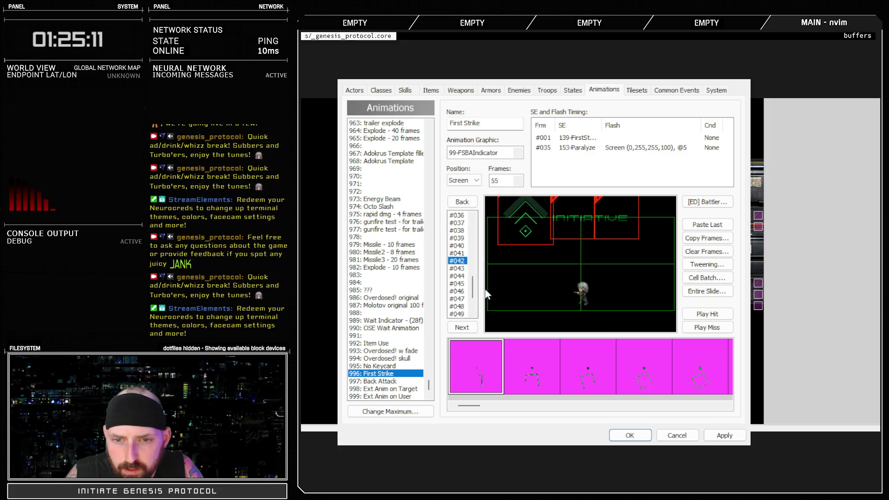
click(459, 269)
click(458, 277)
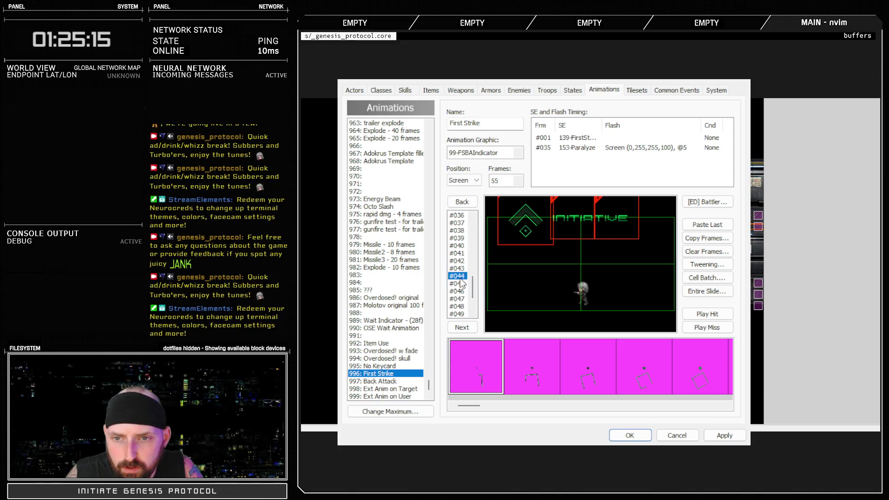
click(701, 315)
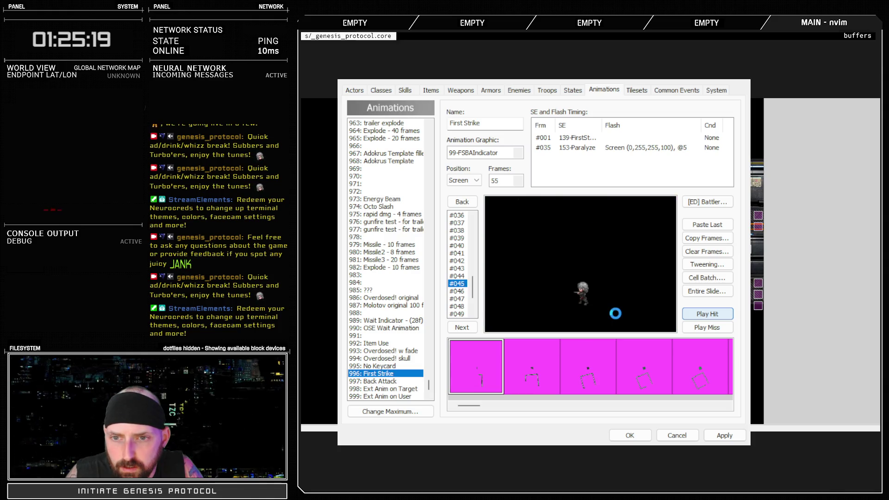
click(701, 315)
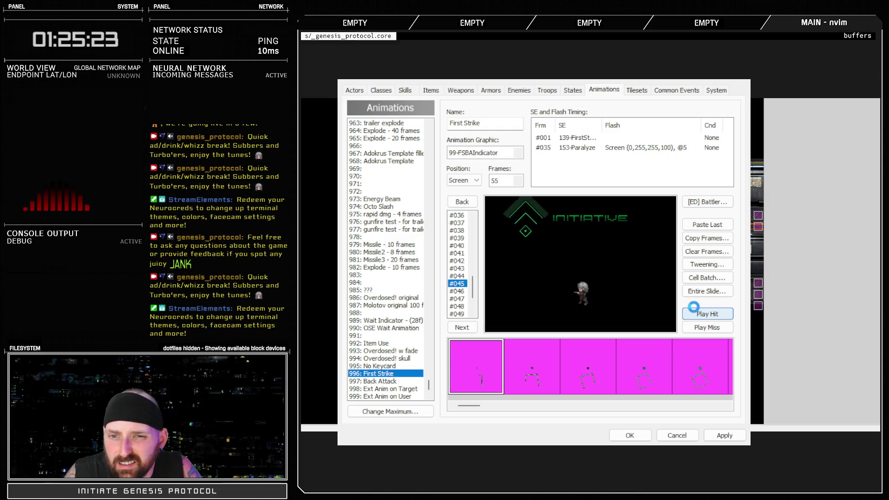
click(703, 312)
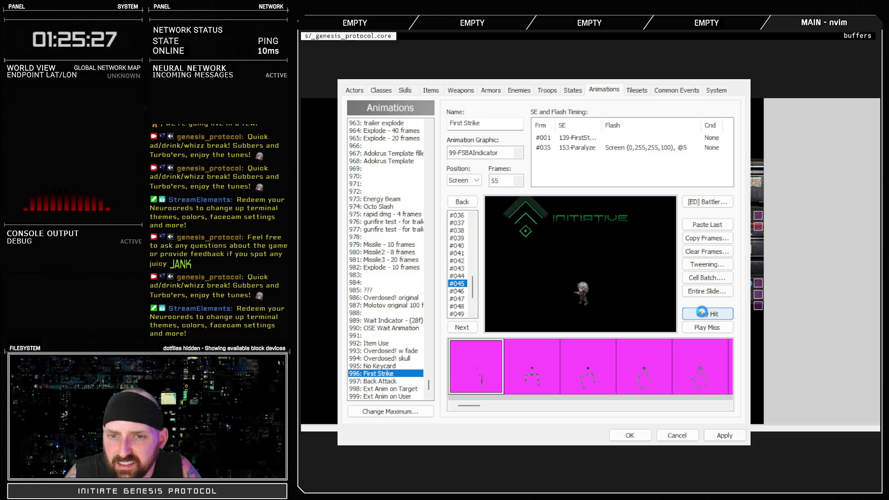
click(702, 312)
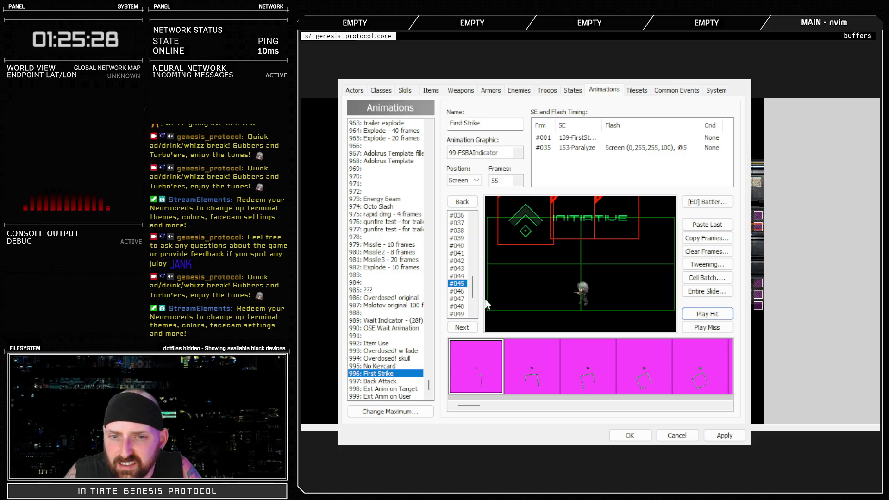
- Review First Strike frames #046 through the final #055 with the INITIATIVE graphic
click(461, 292)
key(Down)
key(Down)
key(Down)
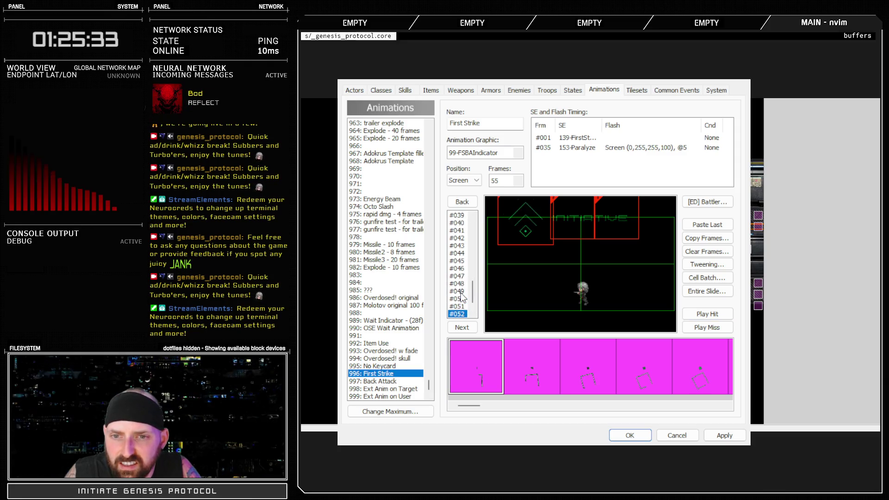
scroll(461, 296, down, 2)
click(461, 293)
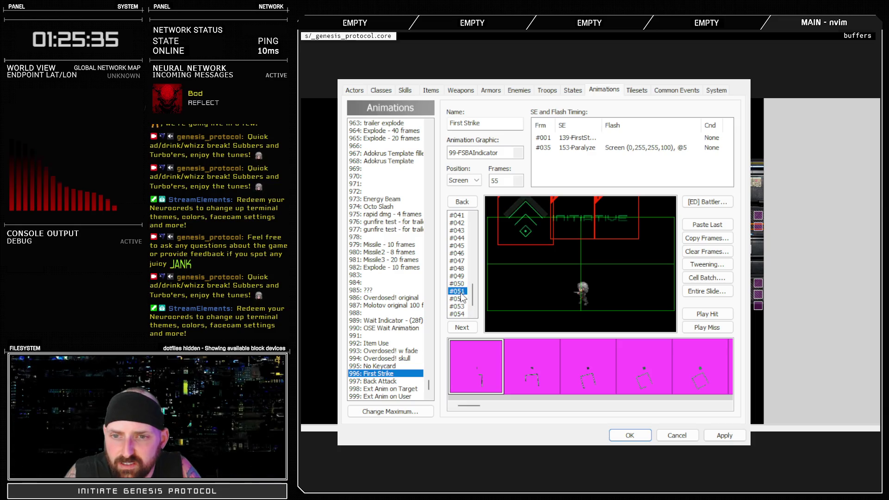
click(463, 327)
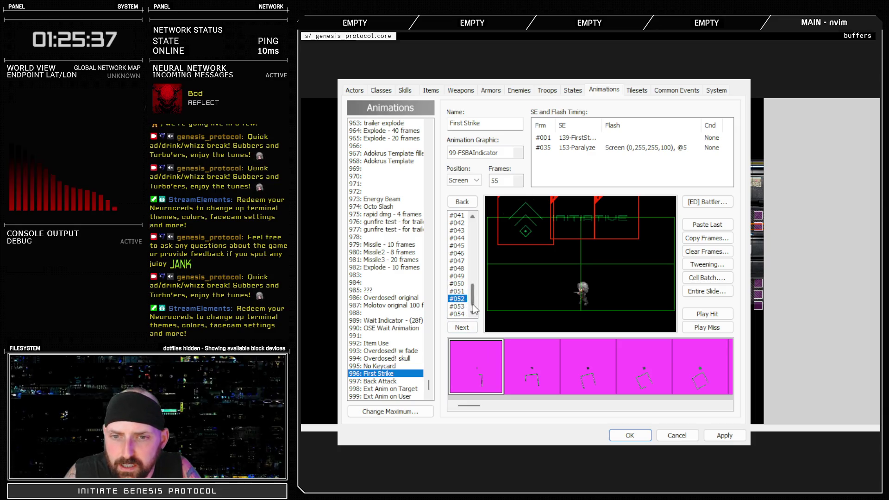
key(Down)
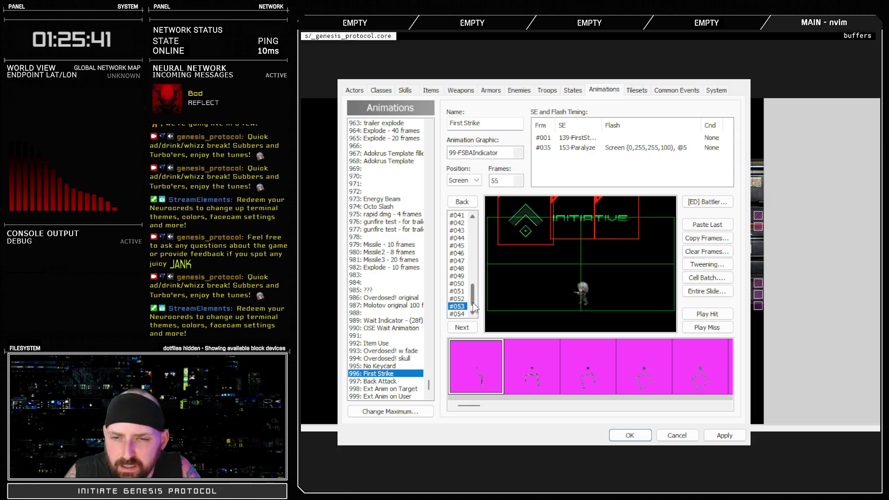
key(Up)
key(Up)
key(Down)
click(528, 226)
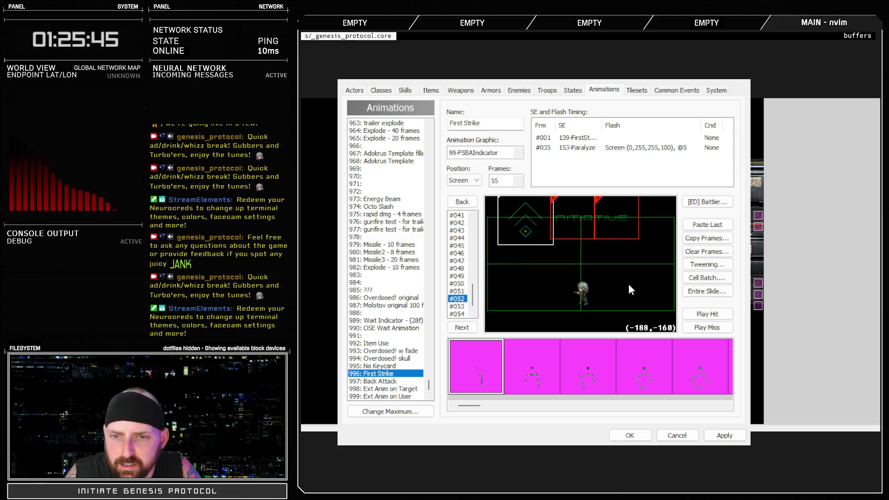
click(457, 306)
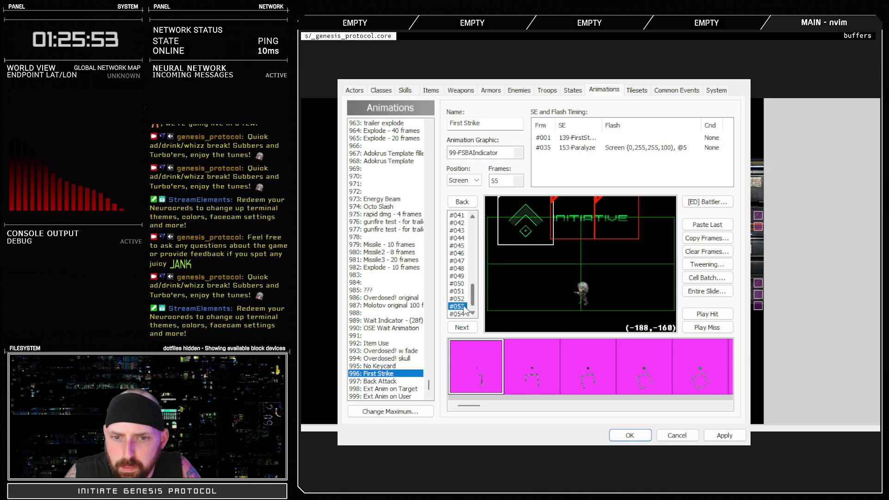
click(458, 314)
click(459, 314)
click(466, 313)
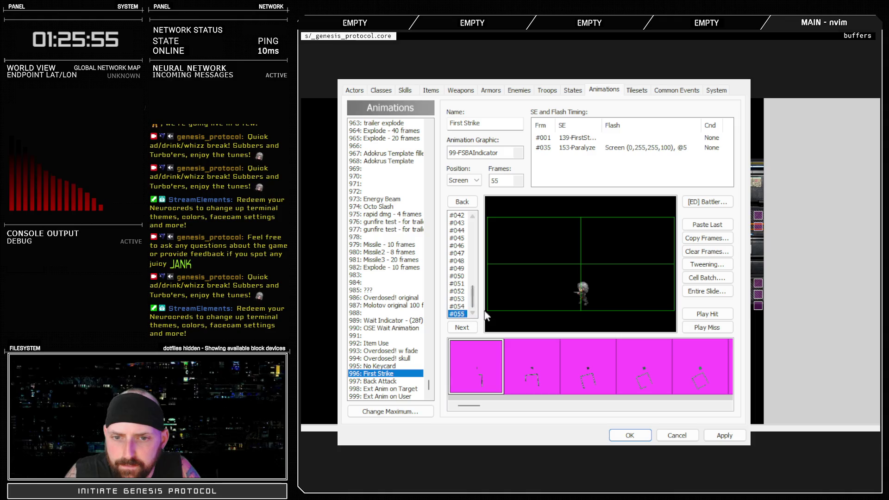
- Preview the full First Strike animation, apply the changes, and select 997: Back Attack
click(702, 315)
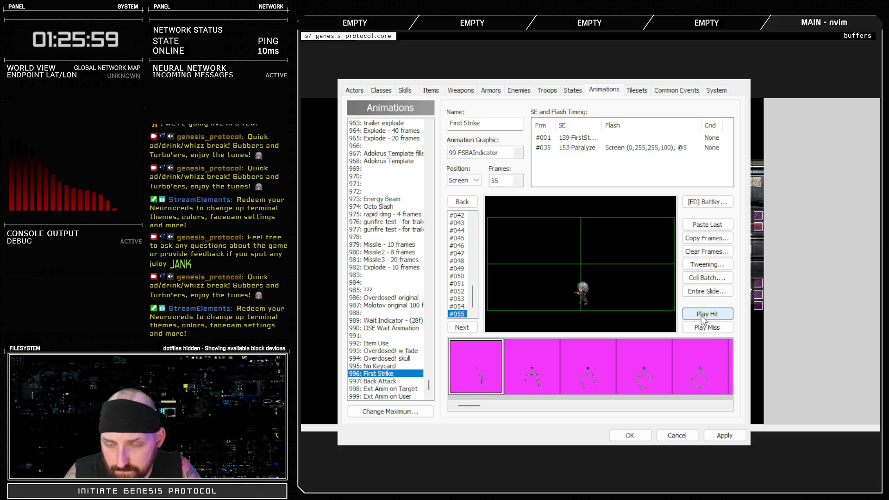
click(723, 434)
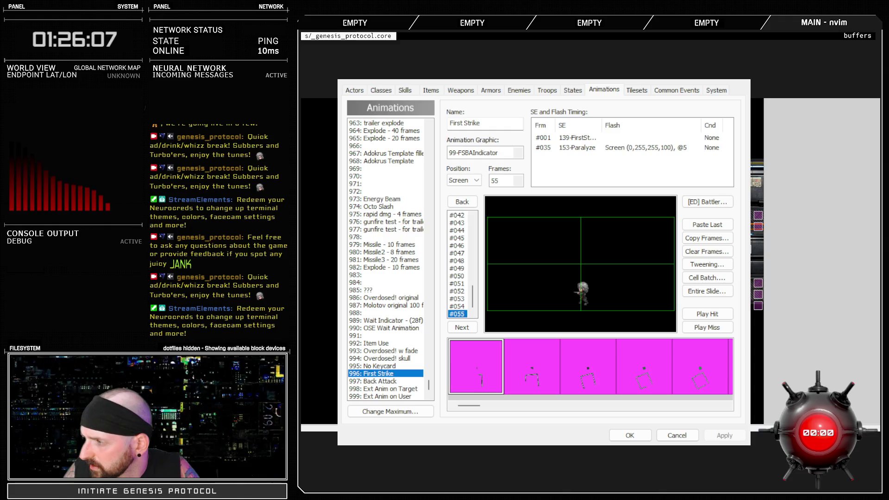
click(375, 381)
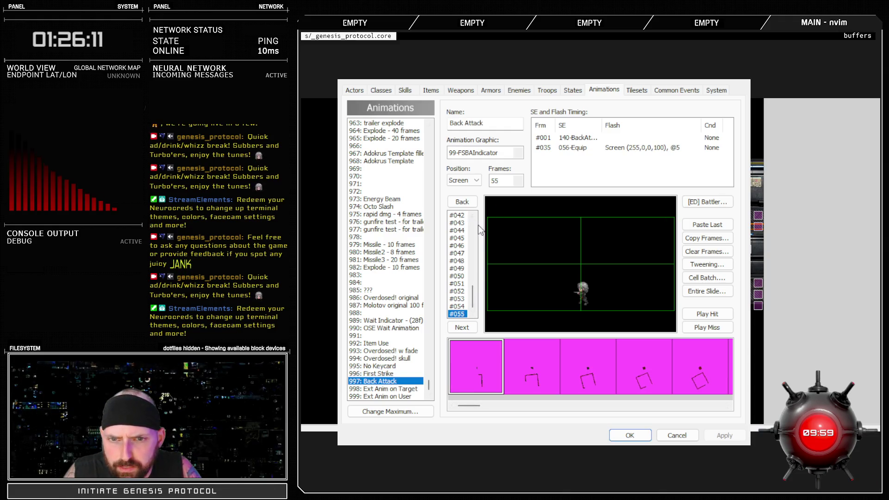
- Copy Back Attack's AMBUSHED frame #043 forward into the later frames
scroll(462, 304, up, 4)
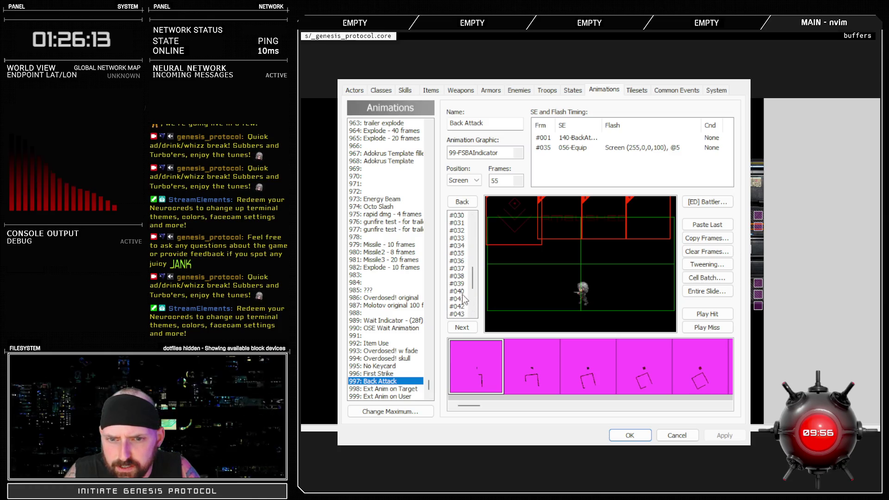
scroll(462, 296, down, 2)
click(459, 277)
click(458, 269)
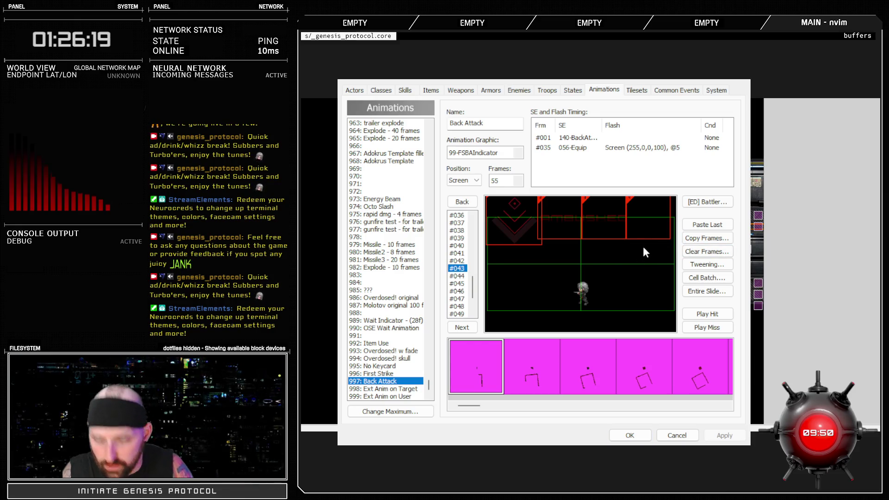
click(707, 238)
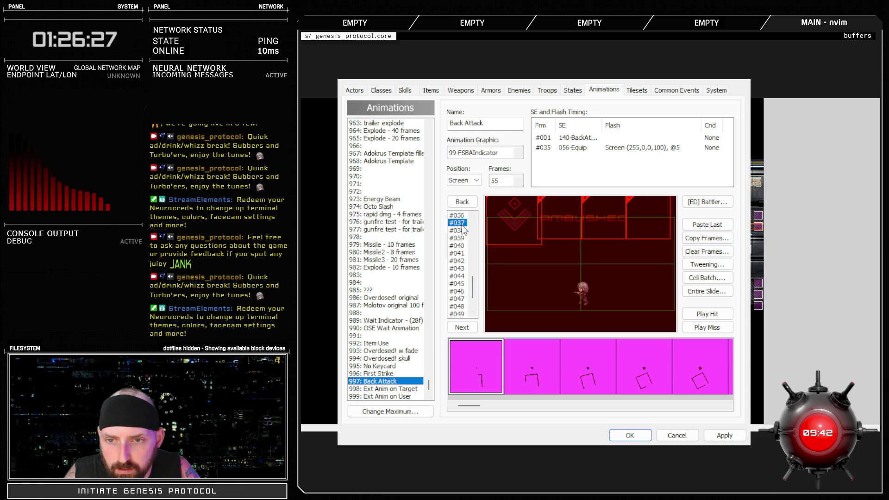
- Review Back Attack frames #037 to #044 with the red flash and preview the animation
key(Down)
key(Down)
key(Down)
key(Down)
scroll(468, 284, up, 1)
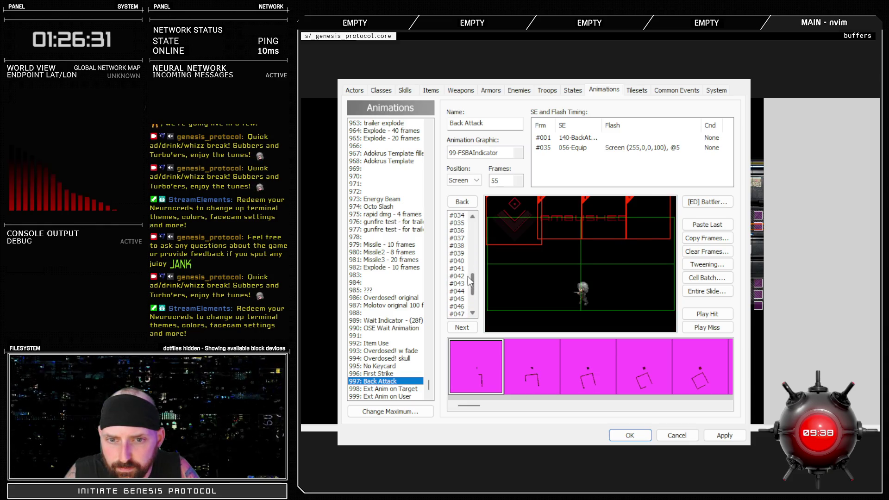
click(461, 239)
key(Down)
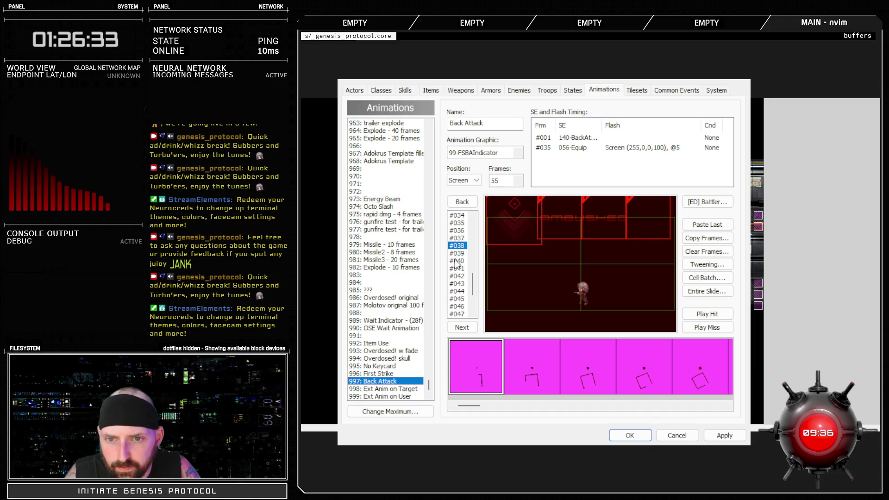
key(Up)
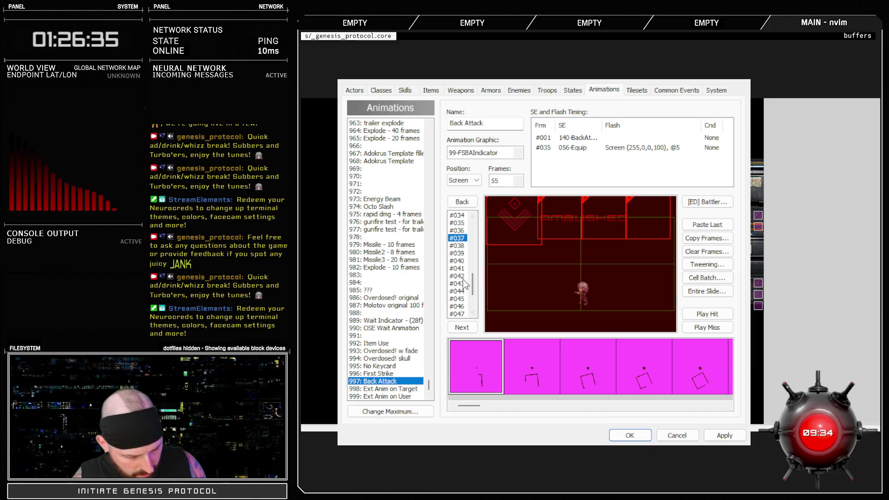
key(Down)
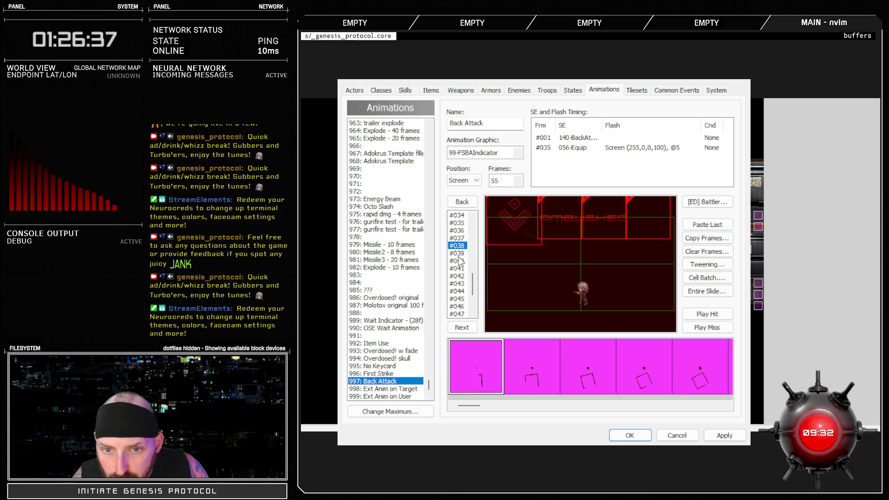
key(Down)
key(Down)
key(Down)
key(Down)
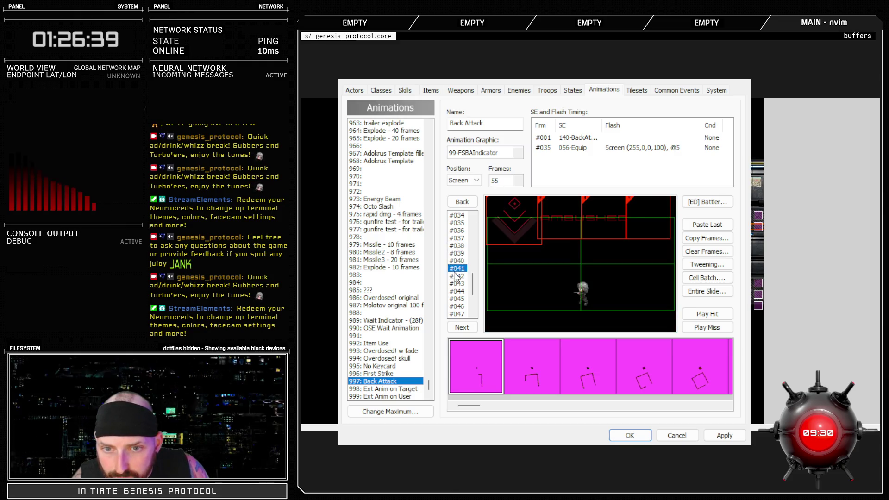
key(Down)
key(Down)
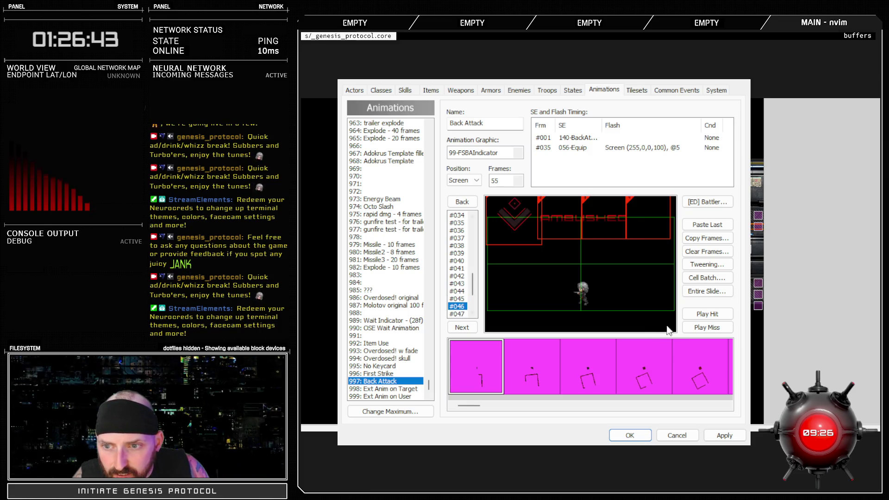
click(697, 314)
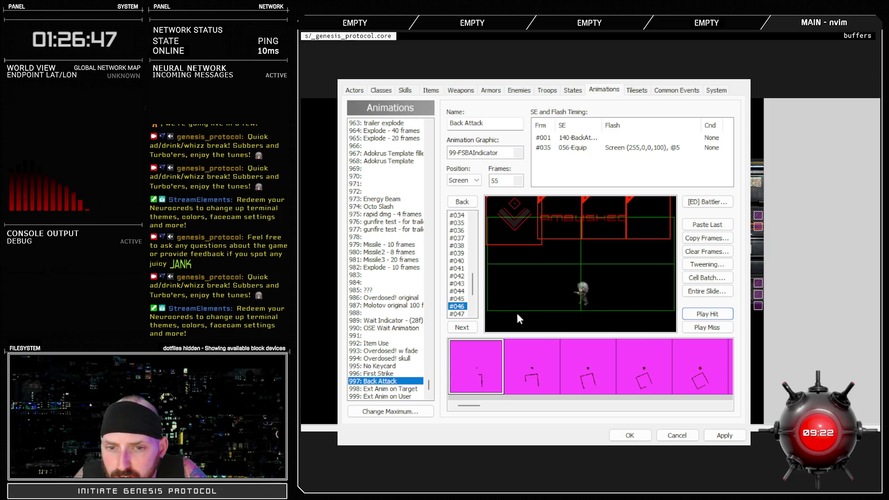
- Check frames #047 to #055 and play back the extended Back Attack animation
click(460, 314)
scroll(465, 287, down, 2)
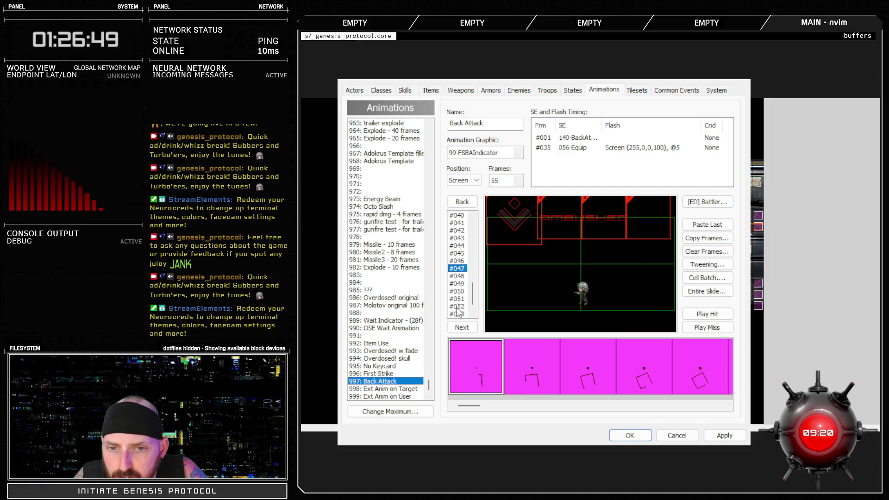
key(Down)
key(Down)
key(Down)
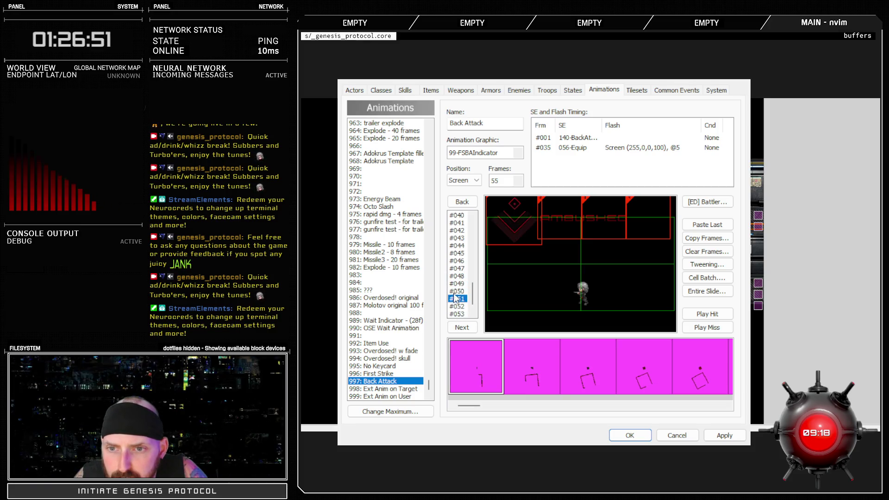
key(Down)
key(Down)
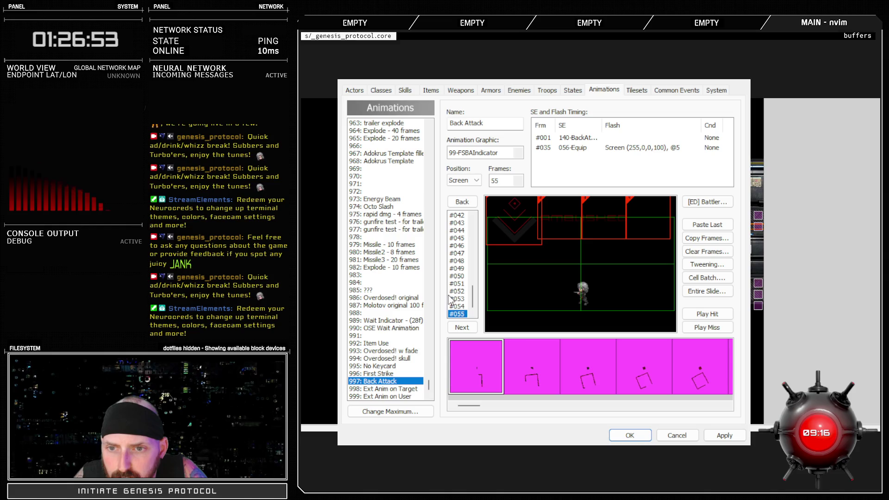
click(689, 314)
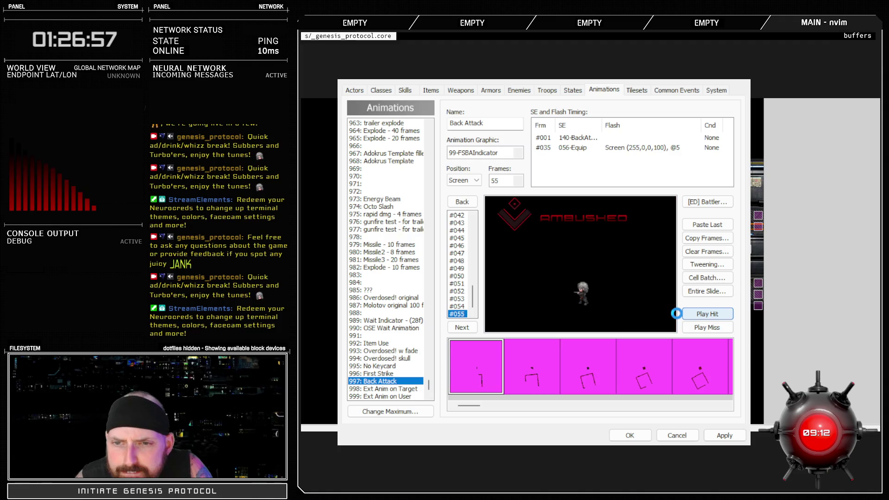
scroll(459, 271, up, 4)
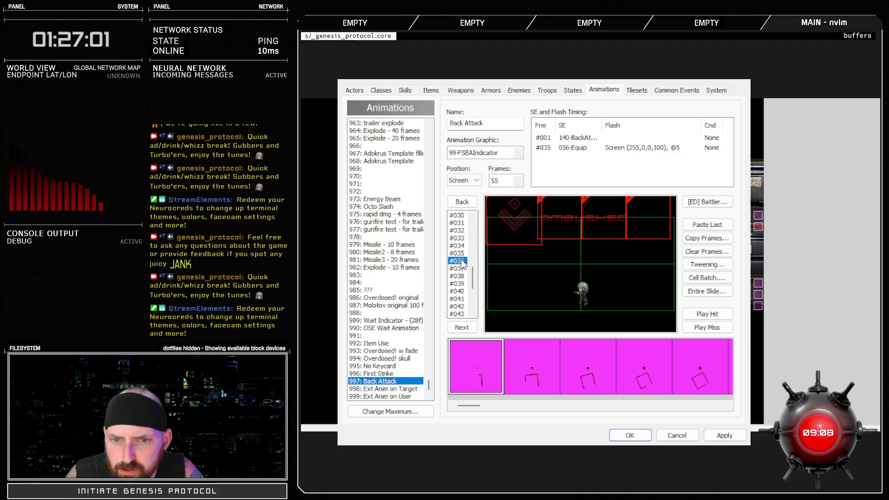
click(458, 284)
click(460, 269)
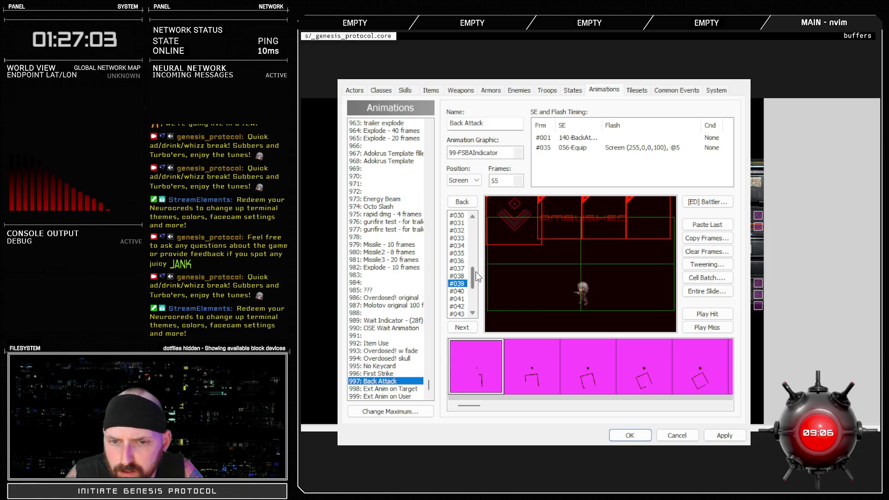
click(577, 223)
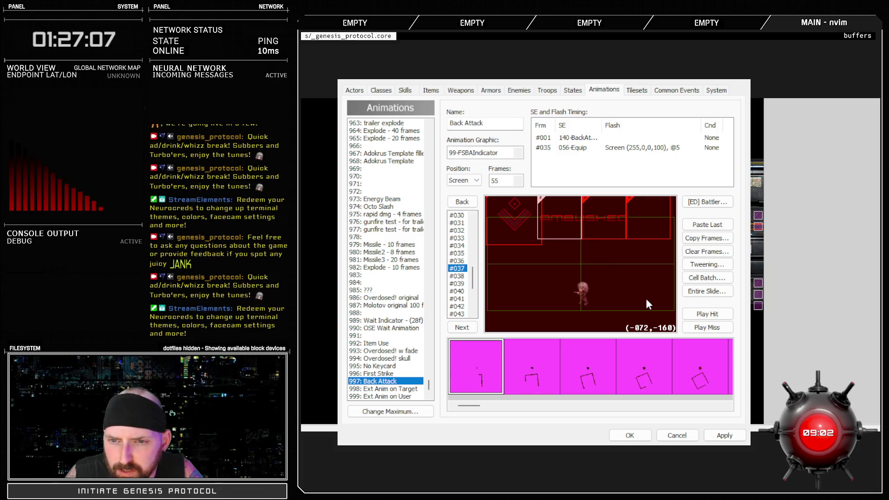
click(459, 276)
click(567, 221)
click(458, 283)
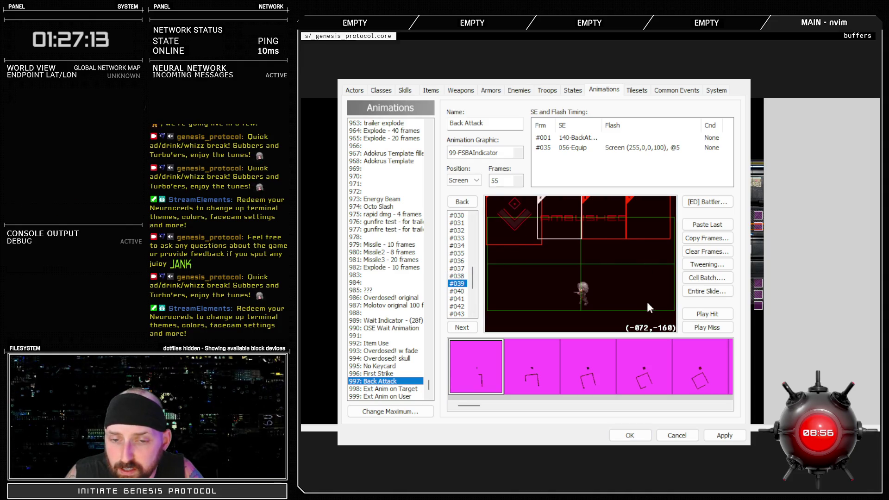
click(457, 291)
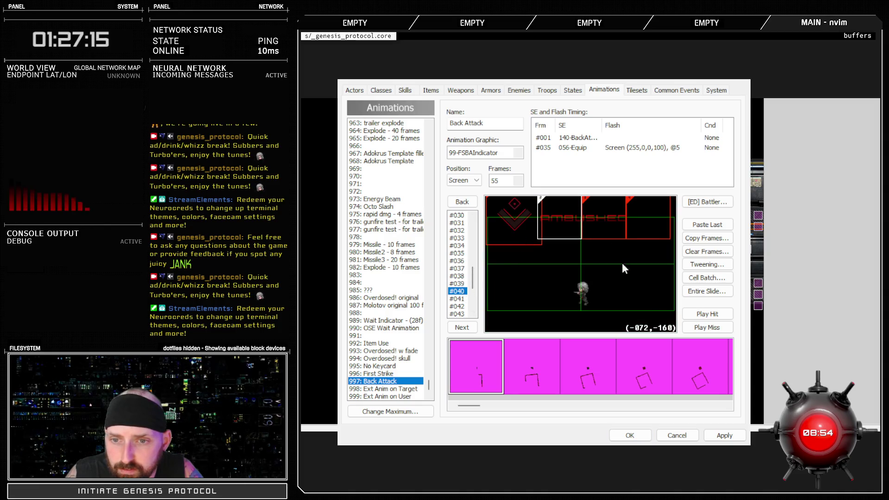
scroll(461, 284, down, 2)
click(461, 283)
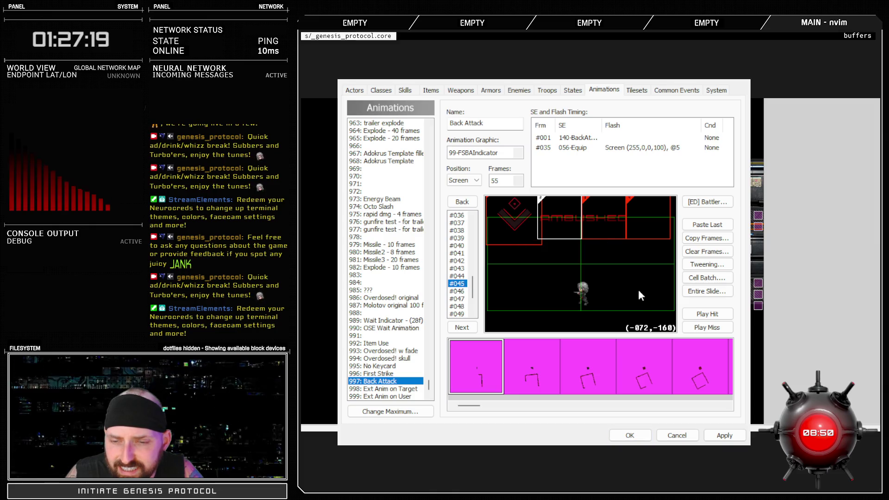
click(464, 290)
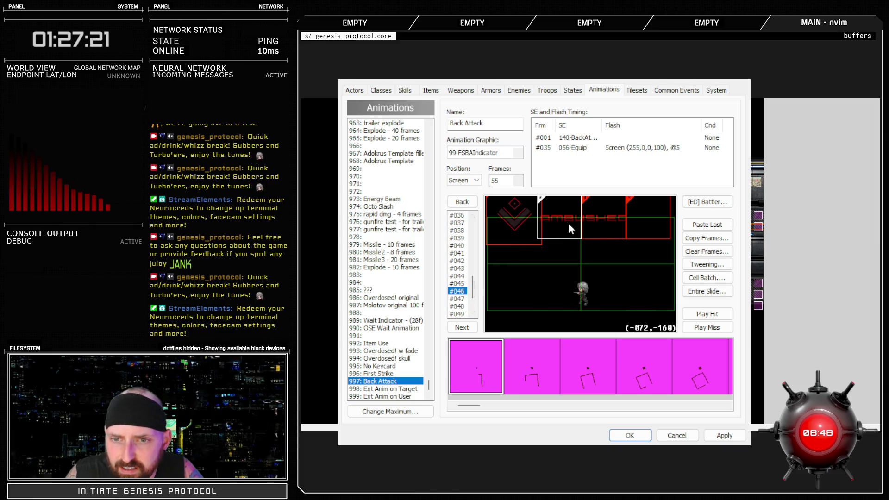
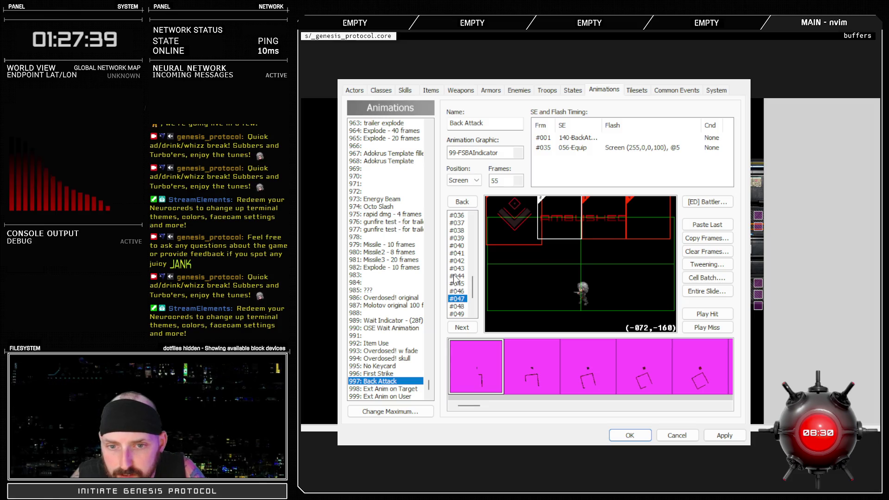
- Step through the Back Attack frames #044–#055, ending on the final frame 55
click(463, 276)
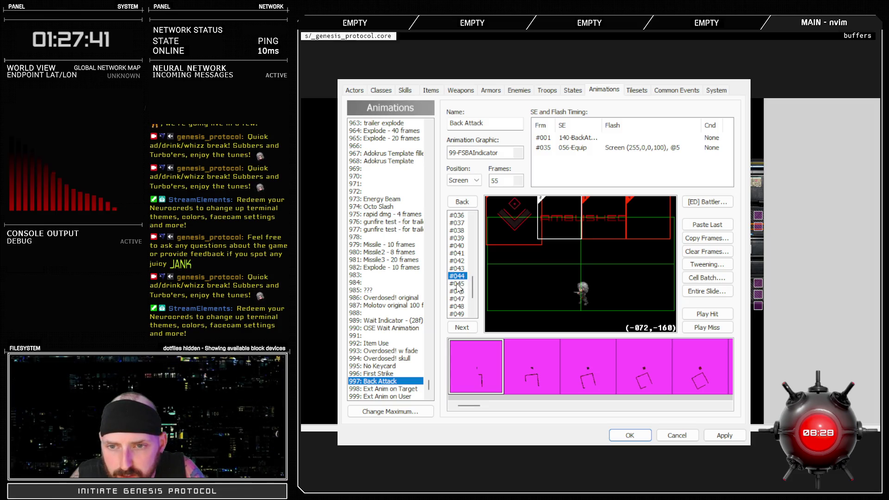
click(457, 284)
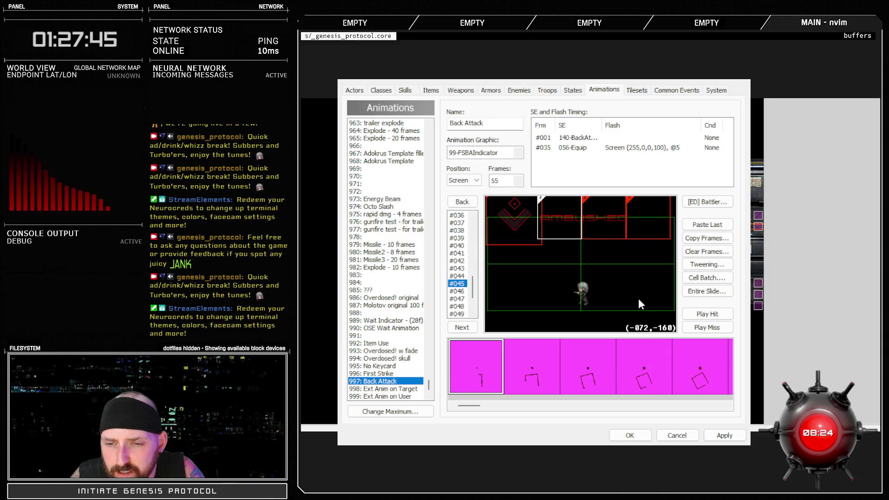
scroll(461, 292, down, 2)
click(457, 284)
click(465, 290)
click(469, 312)
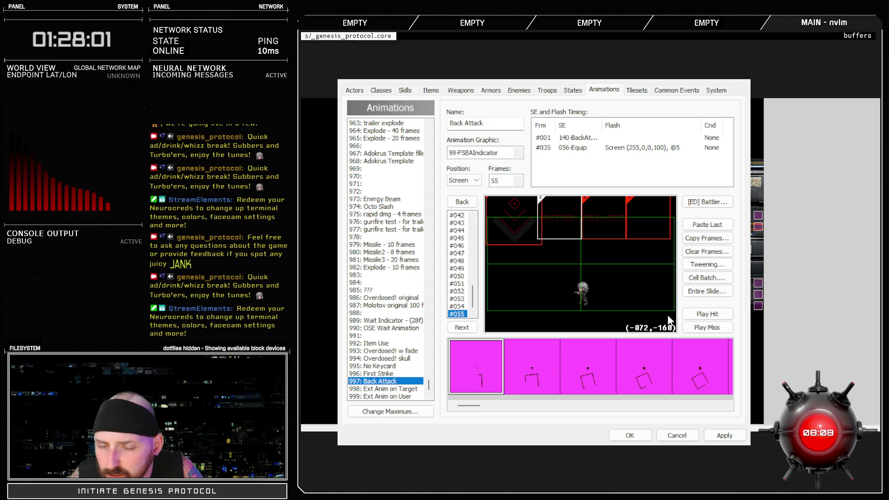
- Preview the Back Attack animation twice with Play Hit and apply its changes
click(697, 314)
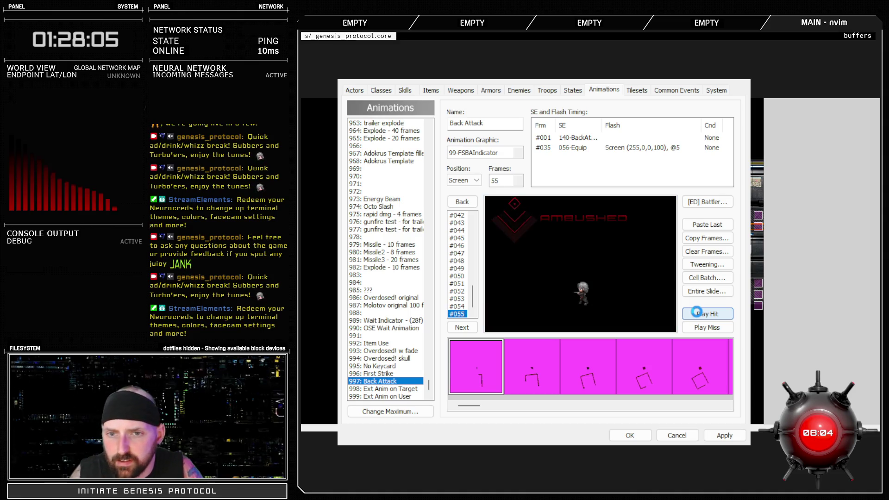
click(723, 314)
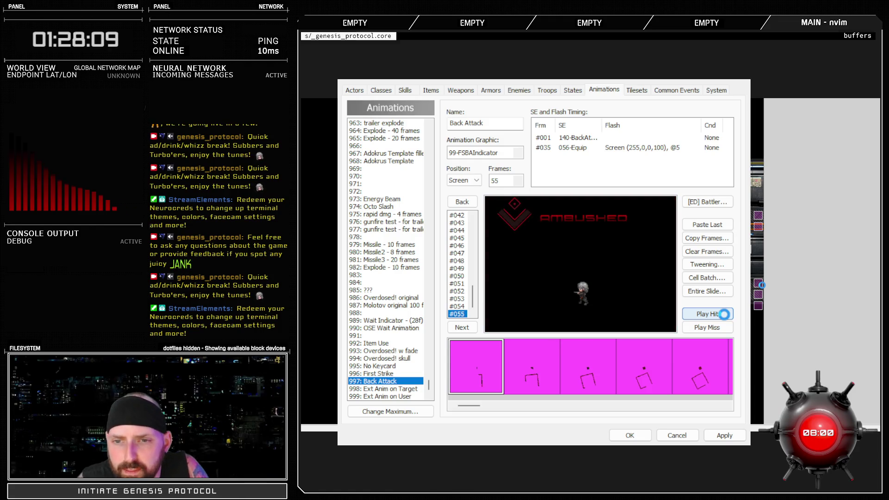
click(725, 436)
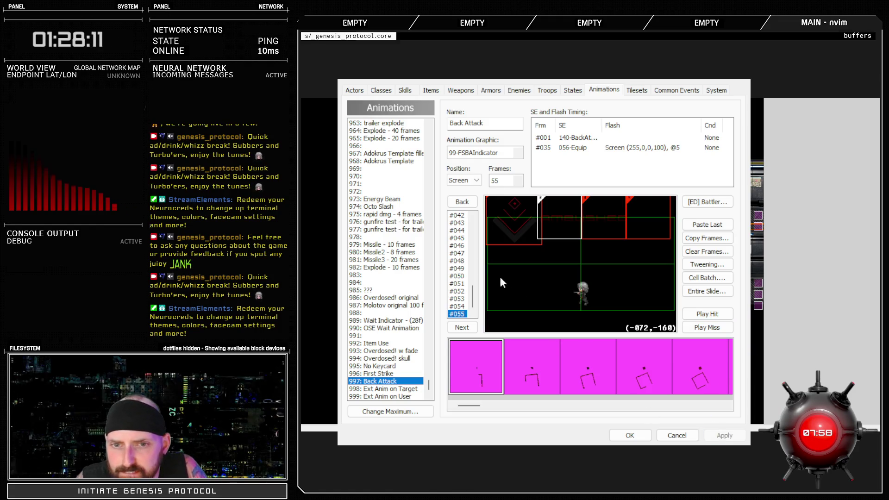
- Settle on frame 35 with the red screen flash and select the top-left indicator cell
click(453, 216)
scroll(468, 292, up, 4)
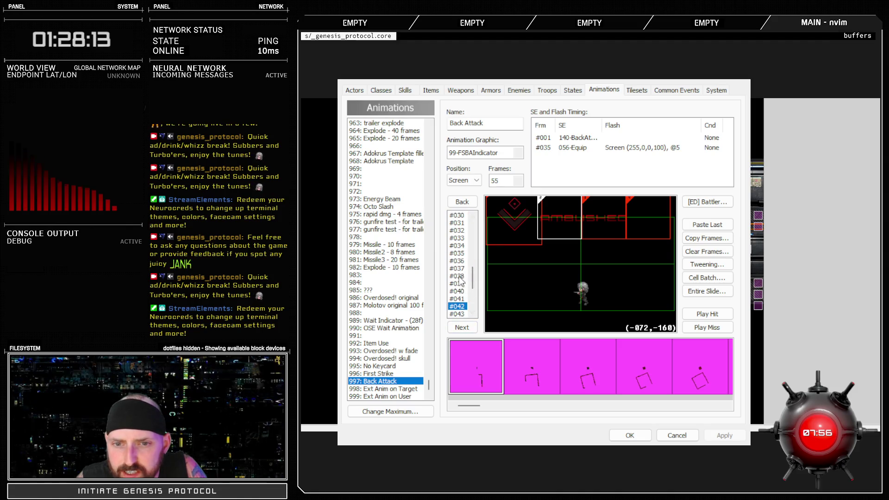
click(458, 284)
key(Up)
key(Up)
key(Up)
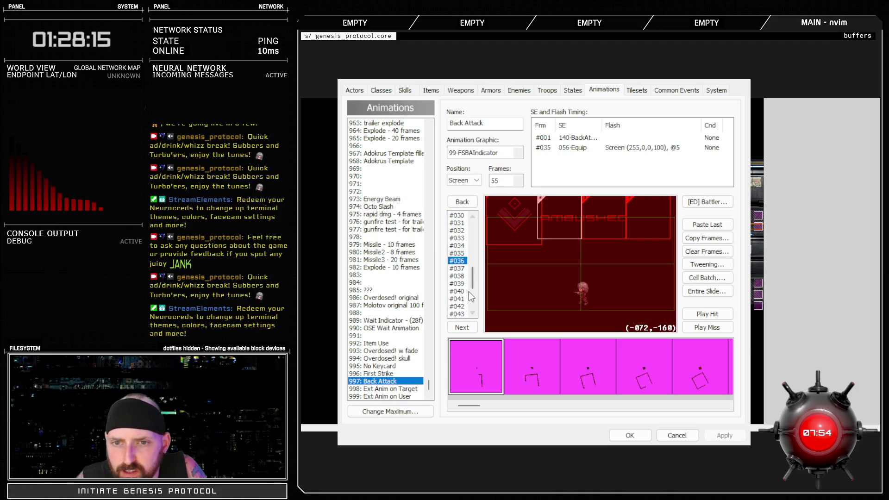
key(Up)
key(Down)
click(522, 234)
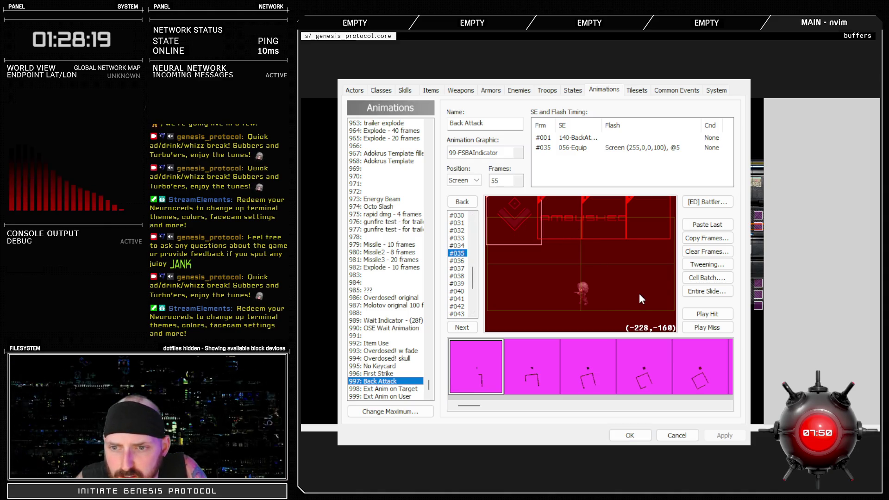
- Step through Back Attack frames 36 to 43 to inspect the AMBUSHED banner
click(467, 261)
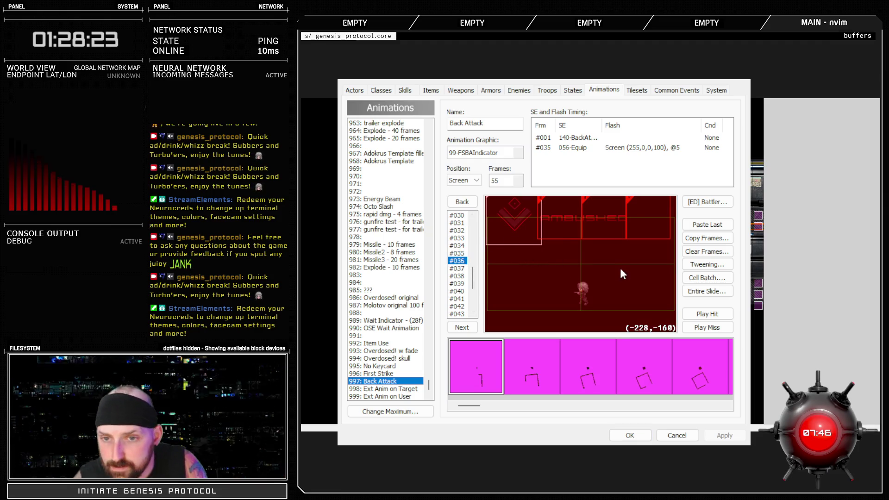
click(461, 253)
click(458, 261)
click(458, 269)
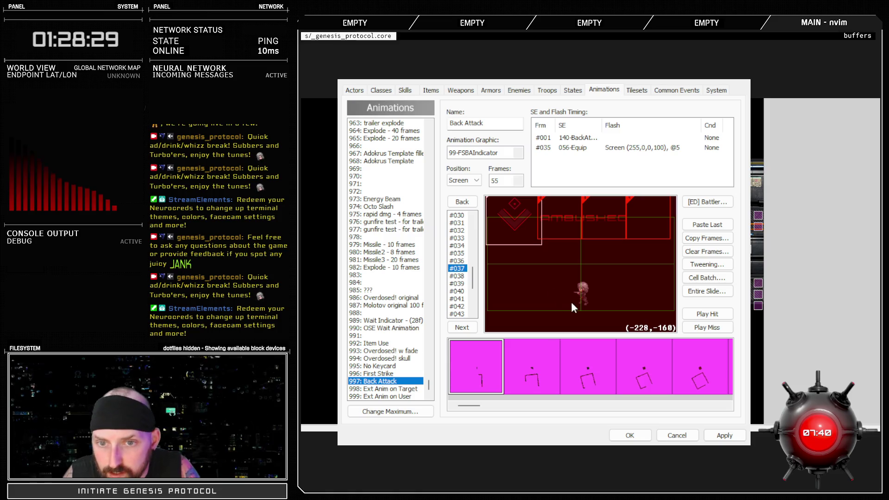
key(Down)
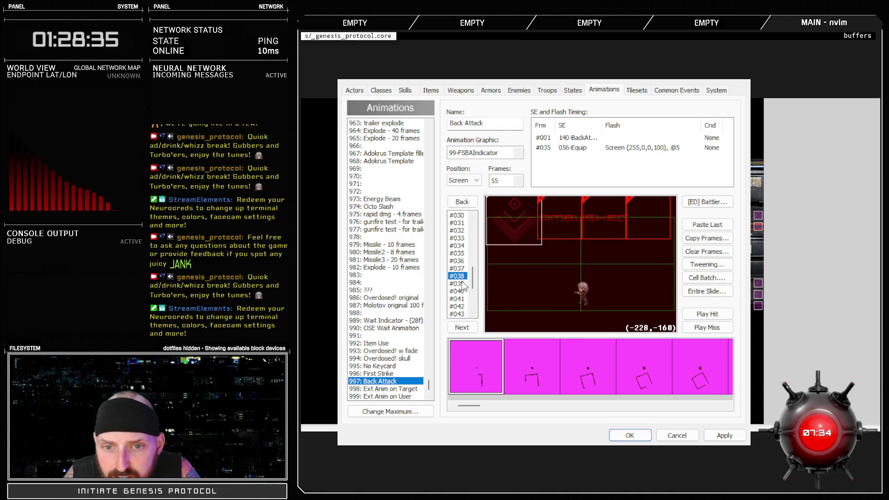
key(Down)
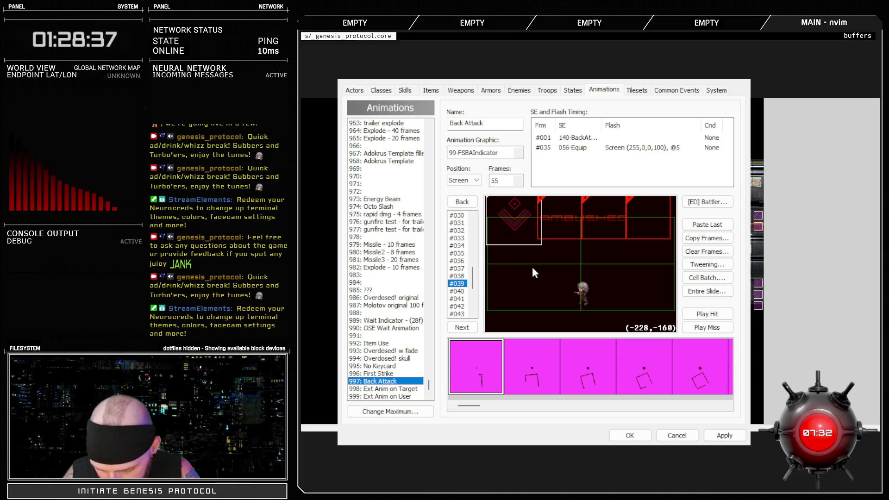
click(457, 290)
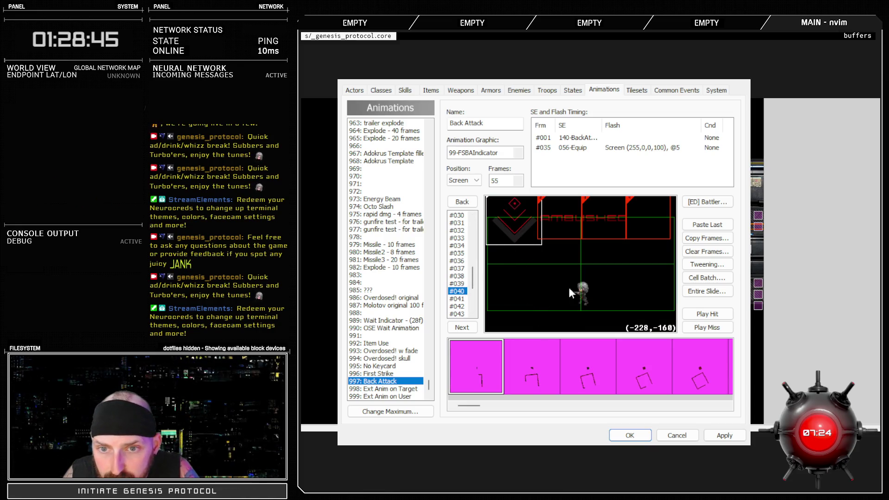
key(Down)
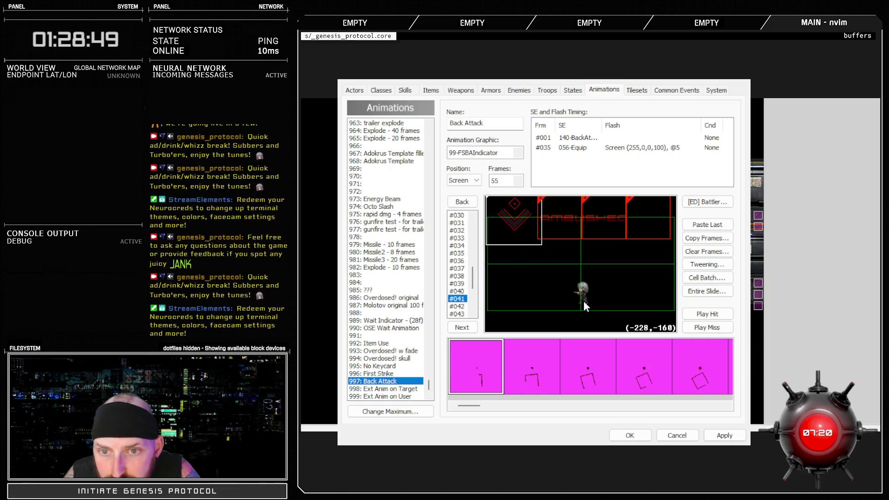
click(457, 306)
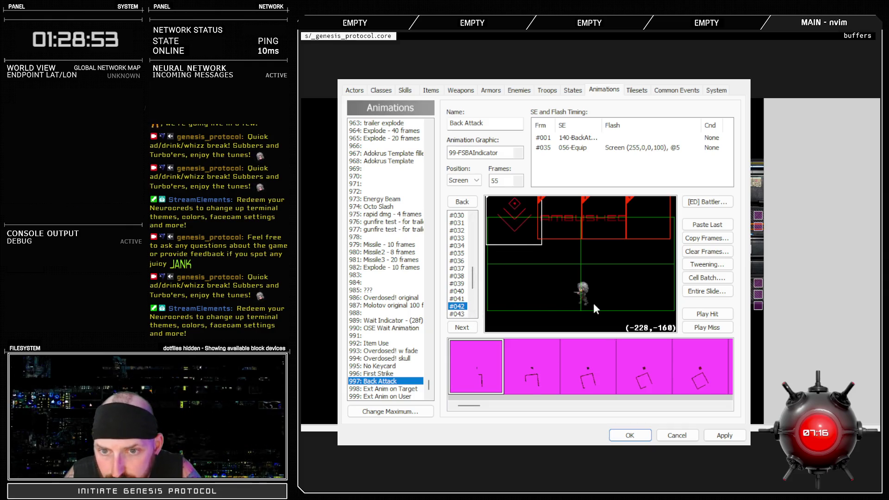
scroll(457, 295, down, 4)
click(458, 222)
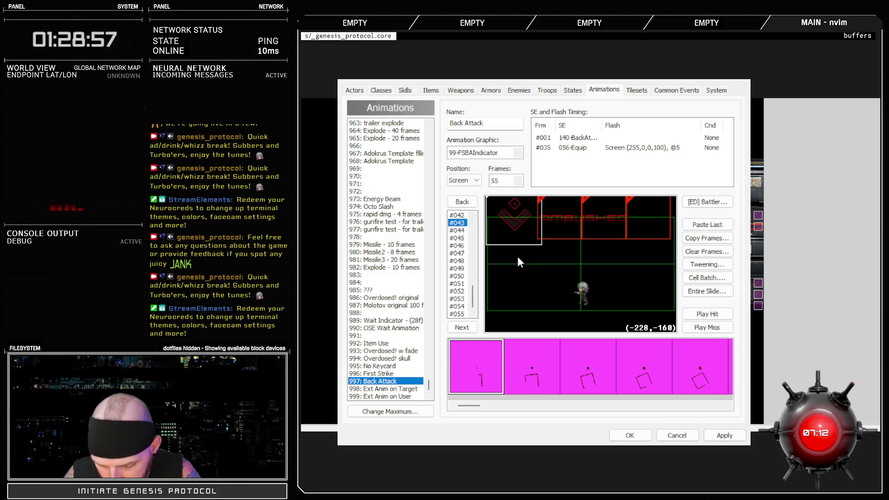
- On frame 44, try the red glitch text then restore the diamond icon; step to frame 49
click(457, 230)
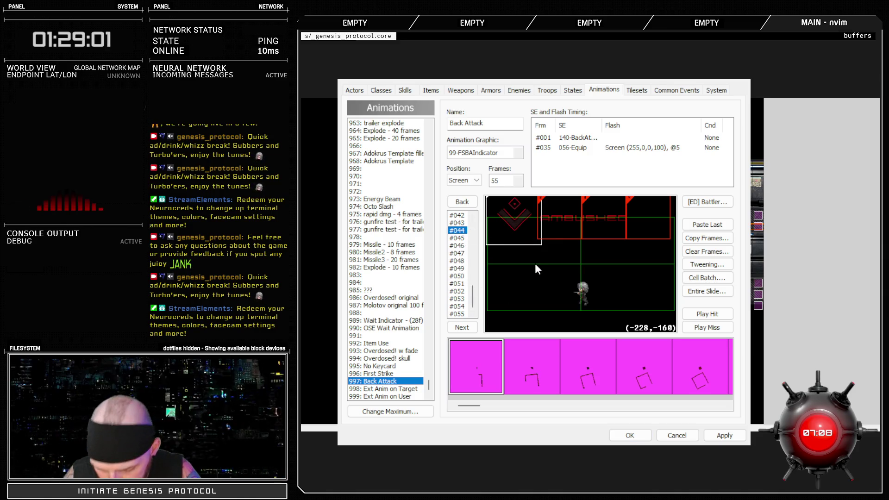
click(570, 301)
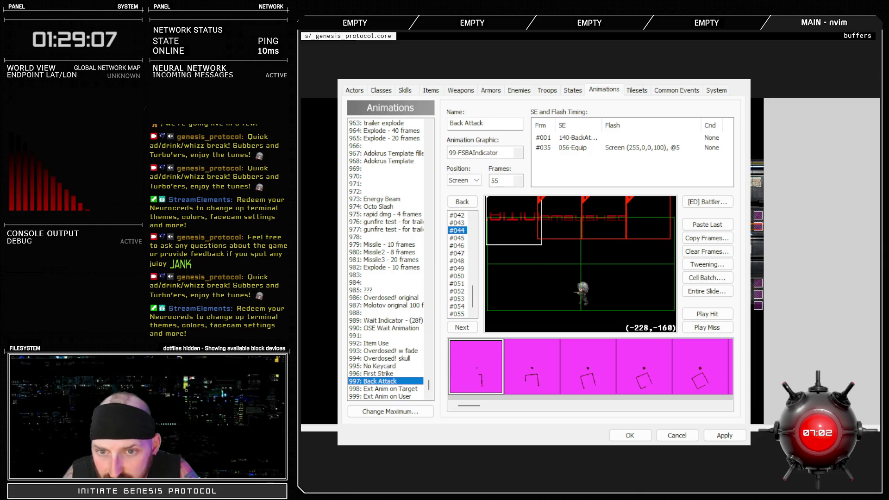
click(586, 296)
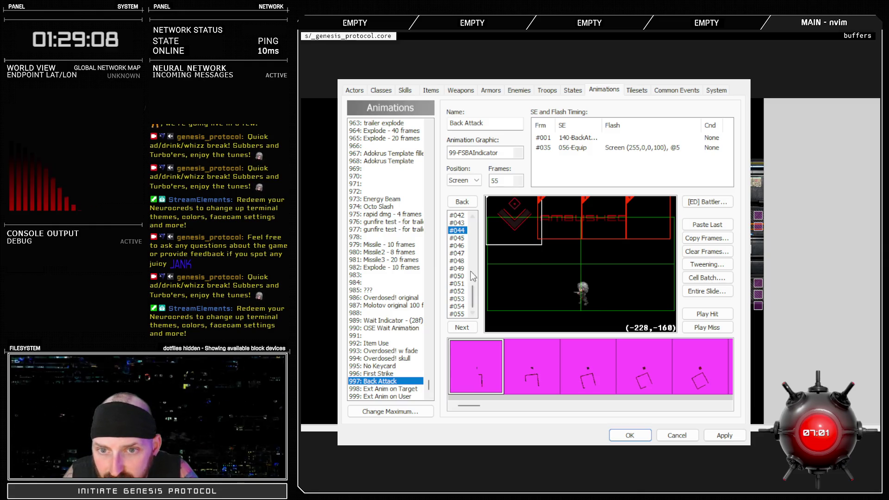
click(457, 237)
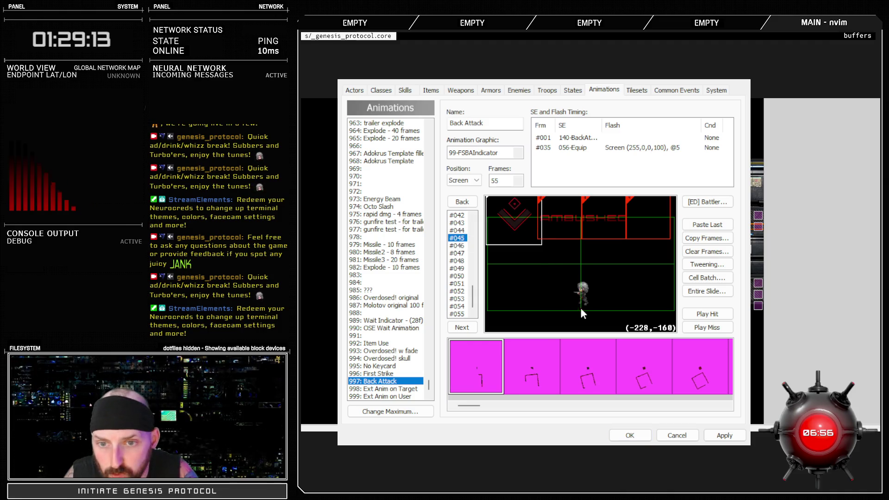
key(Down)
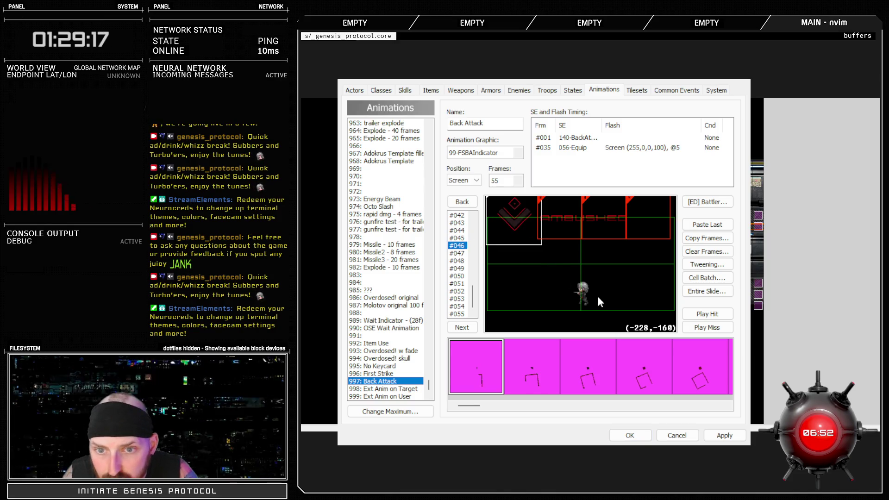
key(Down)
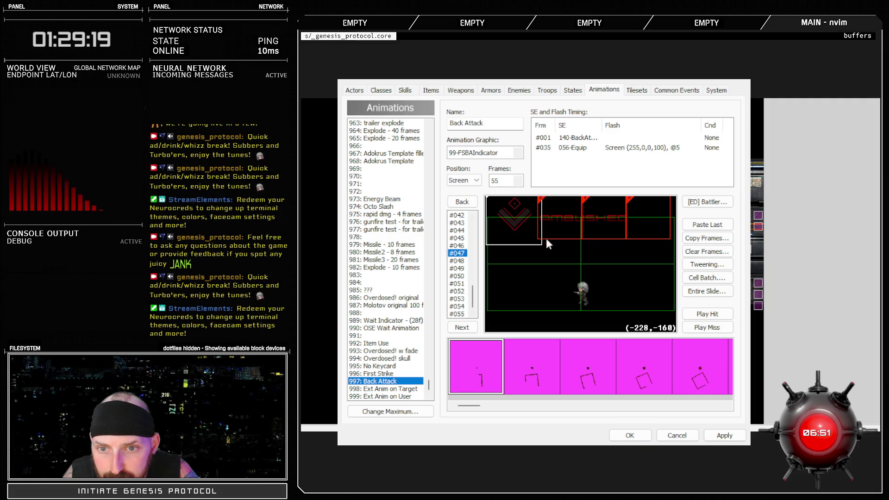
key(Down)
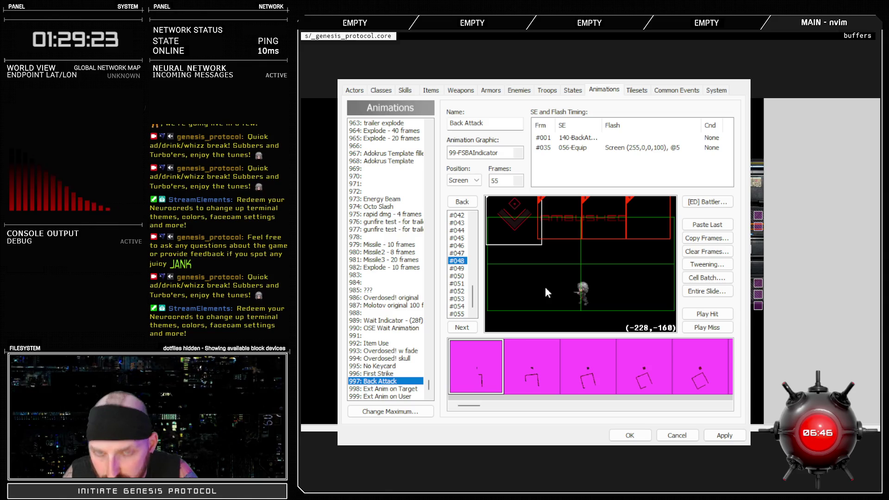
click(468, 268)
click(550, 256)
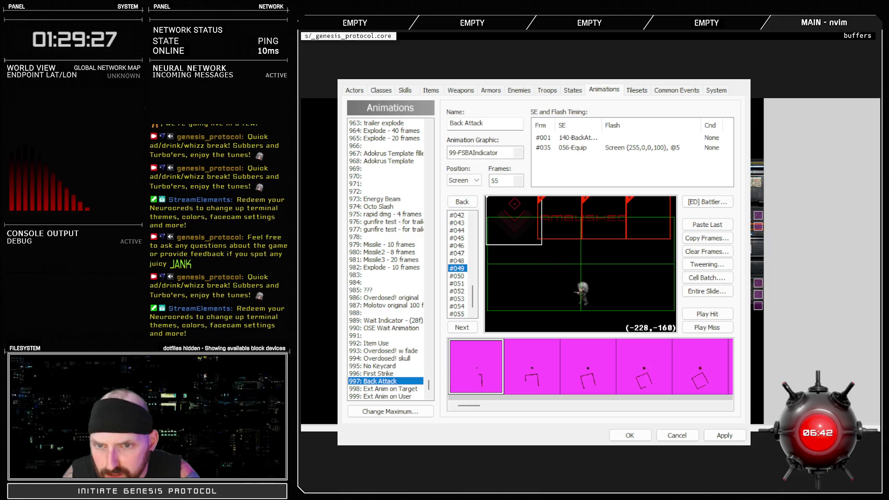
- Step through Back Attack frames 50 to the final frame 55
click(459, 276)
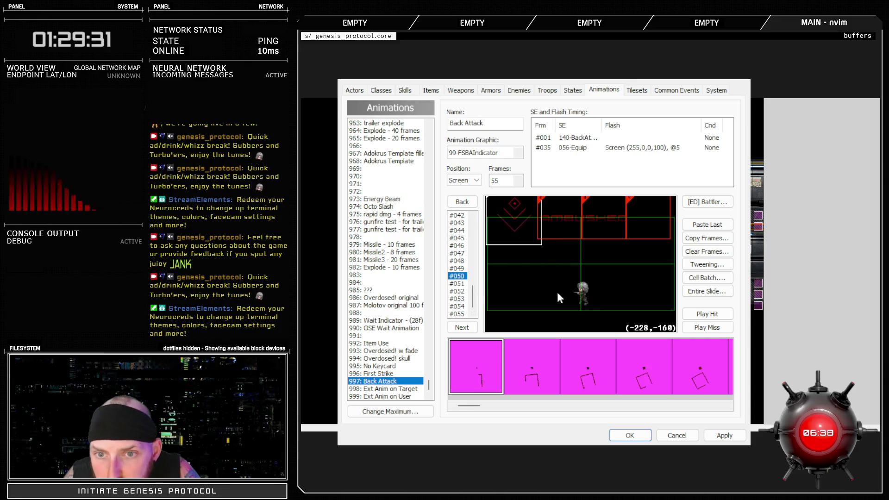
click(459, 283)
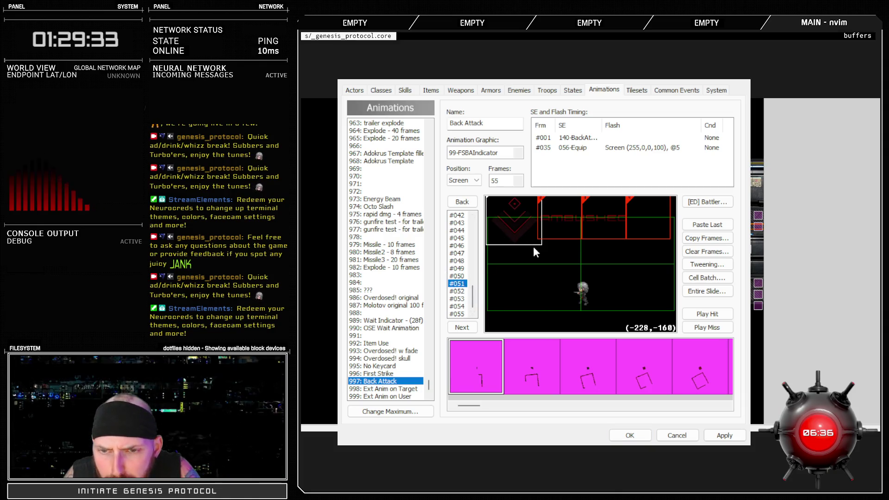
key(Down)
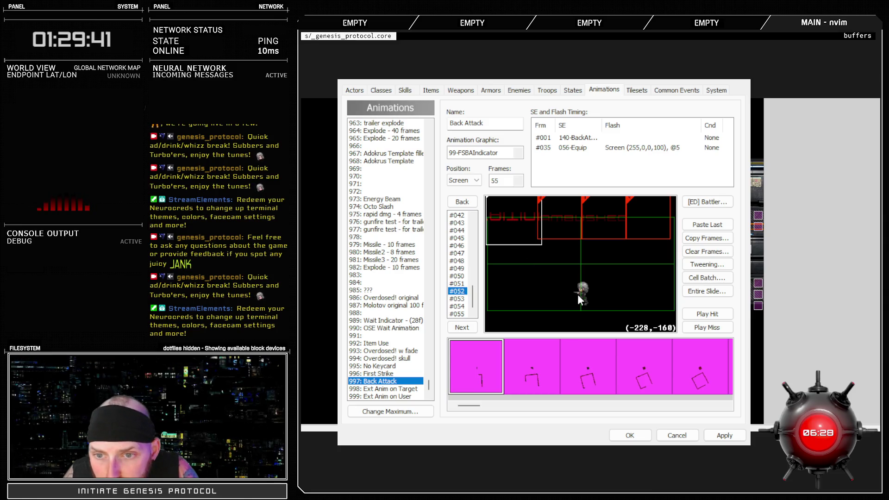
click(462, 283)
click(460, 291)
click(460, 299)
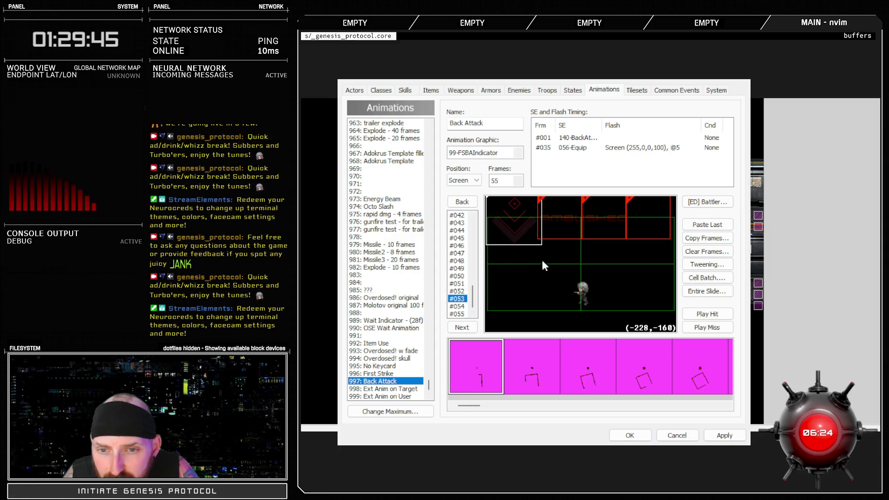
click(460, 306)
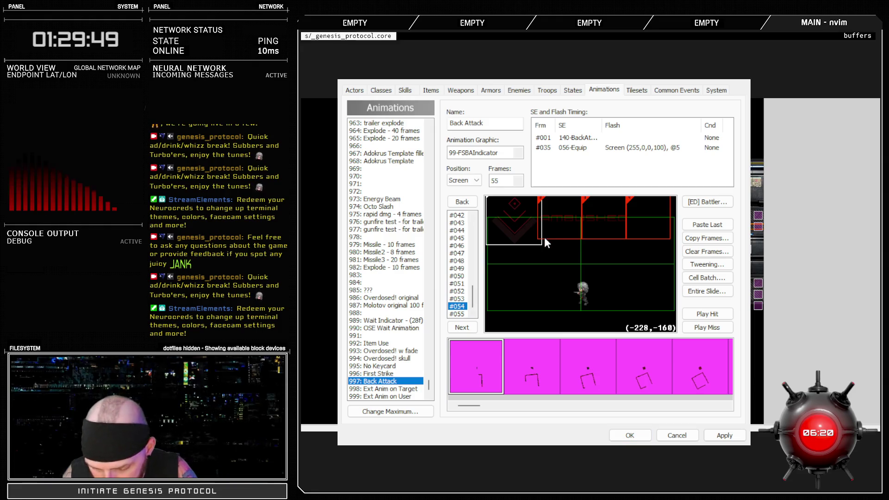
click(459, 314)
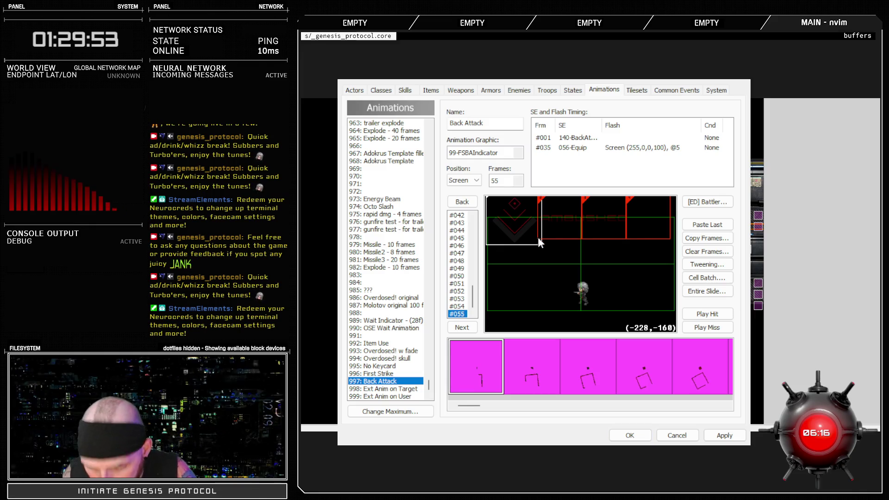
- Preview Back Attack three times, apply it, and open 996: First Strike at frame 44
click(691, 314)
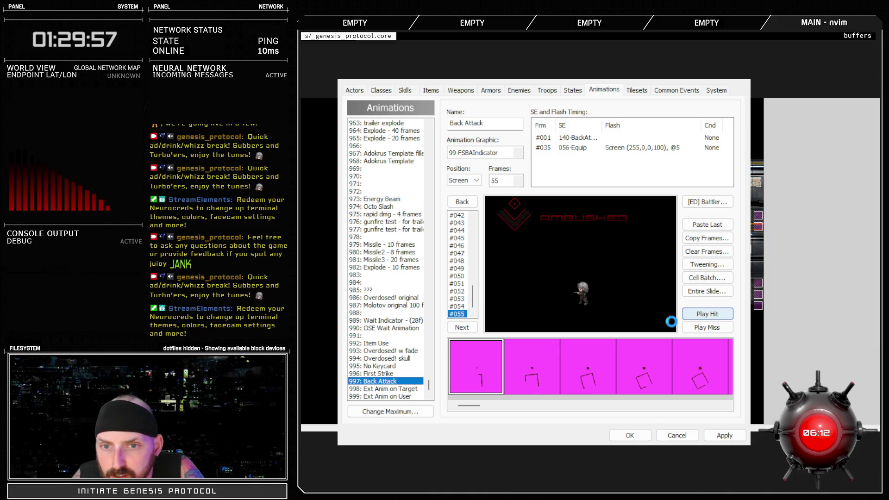
click(701, 317)
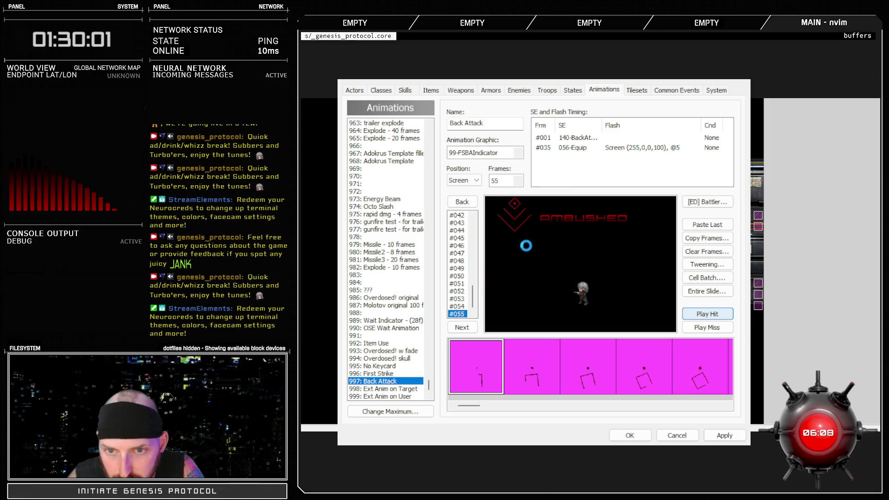
click(706, 318)
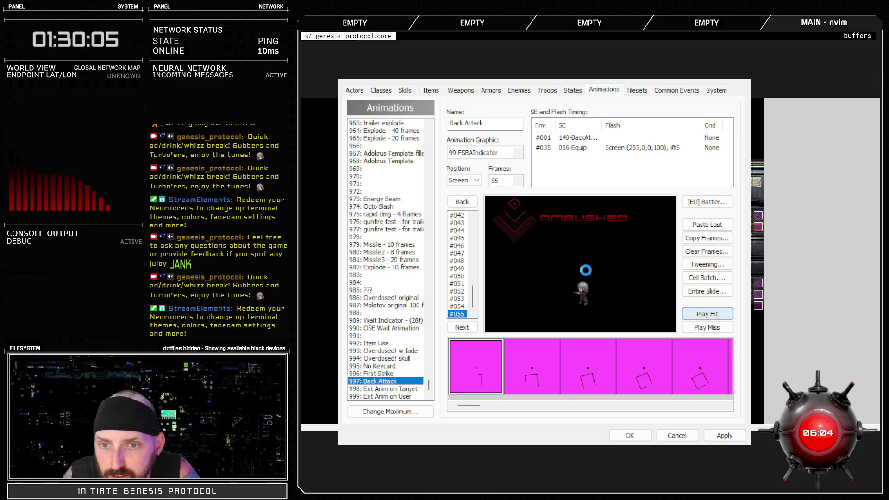
click(731, 436)
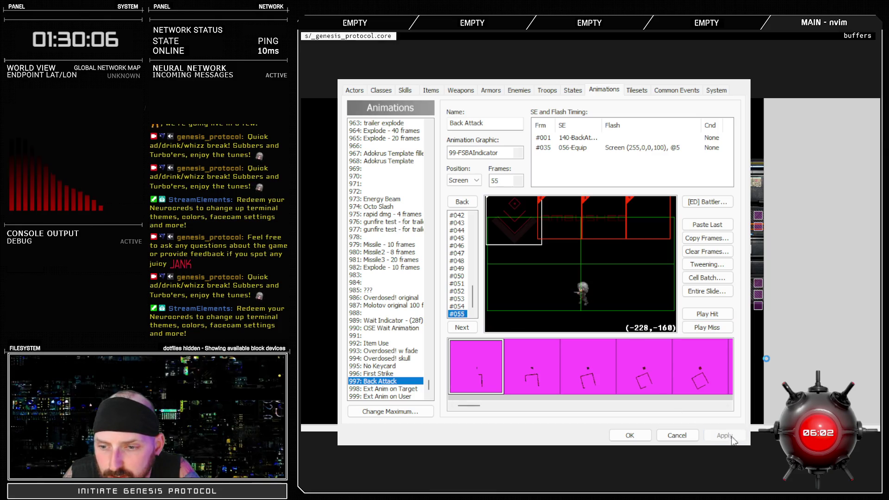
click(387, 375)
click(458, 230)
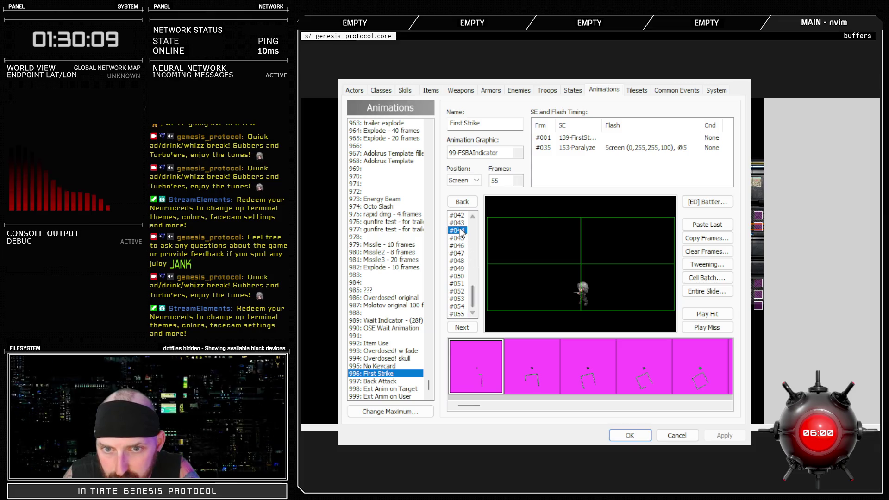
- Compare First Strike frames around the cyan flash at frame 35, moving to frame 36
scroll(459, 221, up, 4)
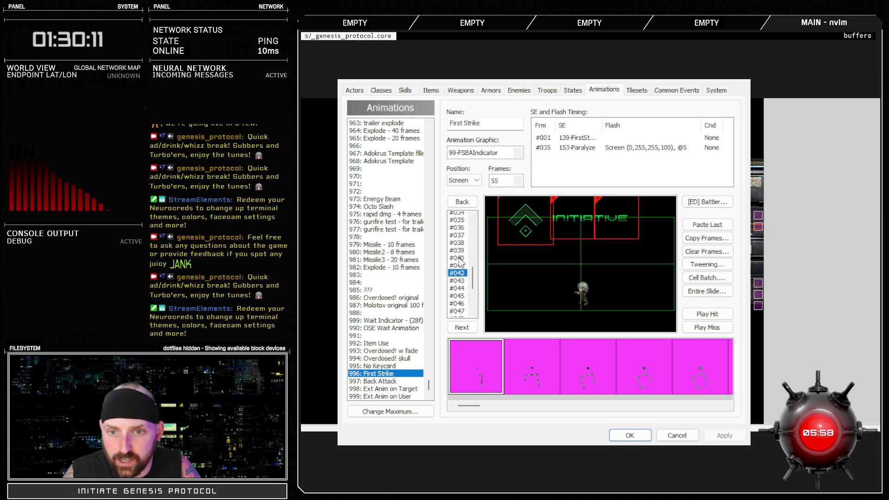
click(457, 284)
key(Up)
key(Up)
key(Up)
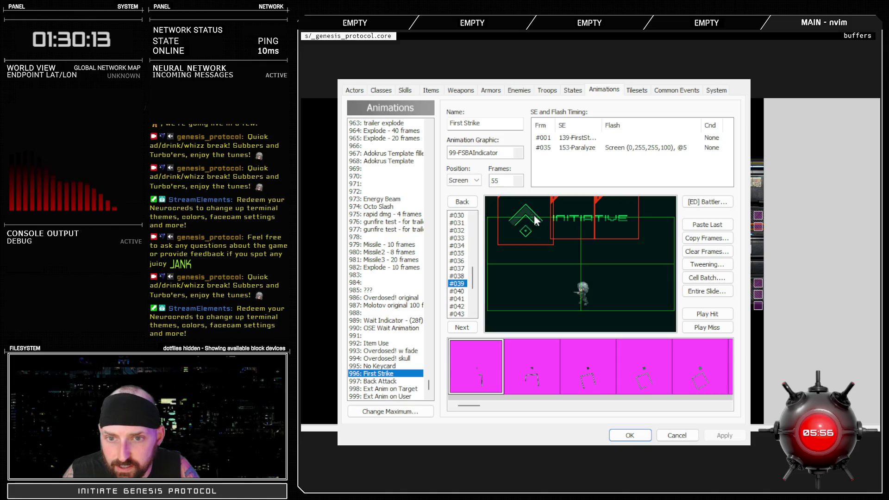
key(Up)
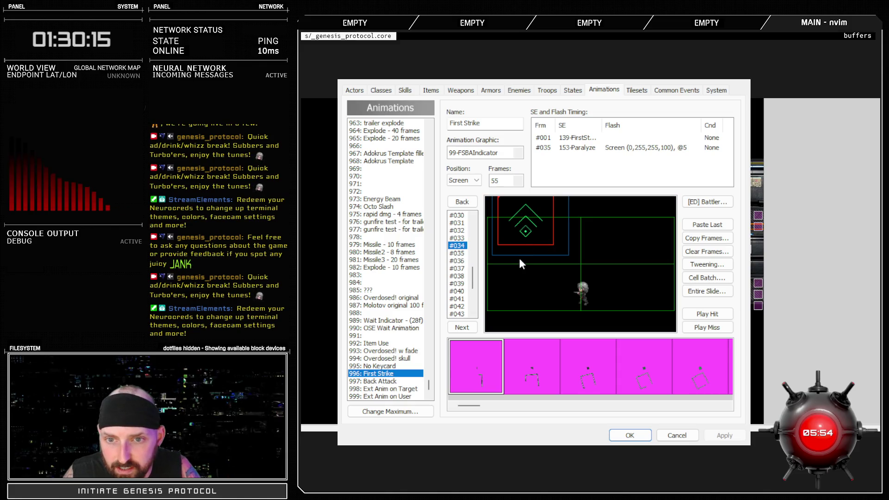
key(Down)
key(Down)
key(Up)
key(Up)
key(Down)
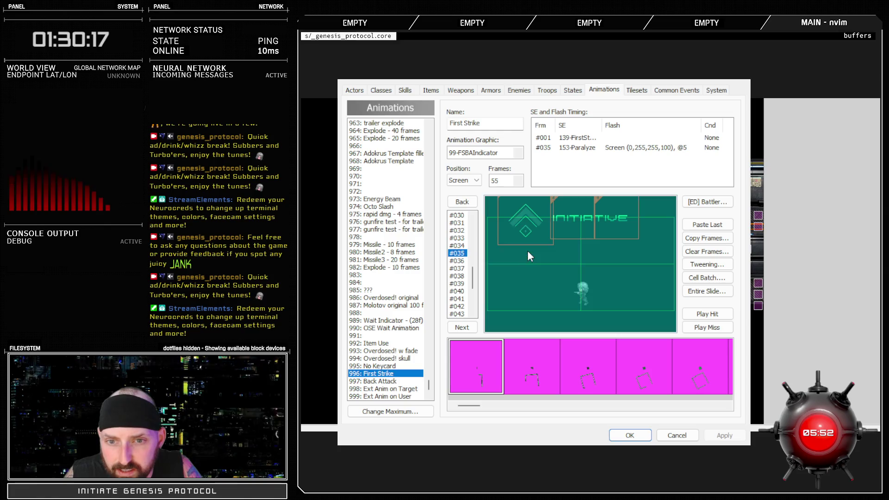
key(Down)
- Select the indicator cell in First Strike frames 36 through 39, reaching frame 40
click(531, 224)
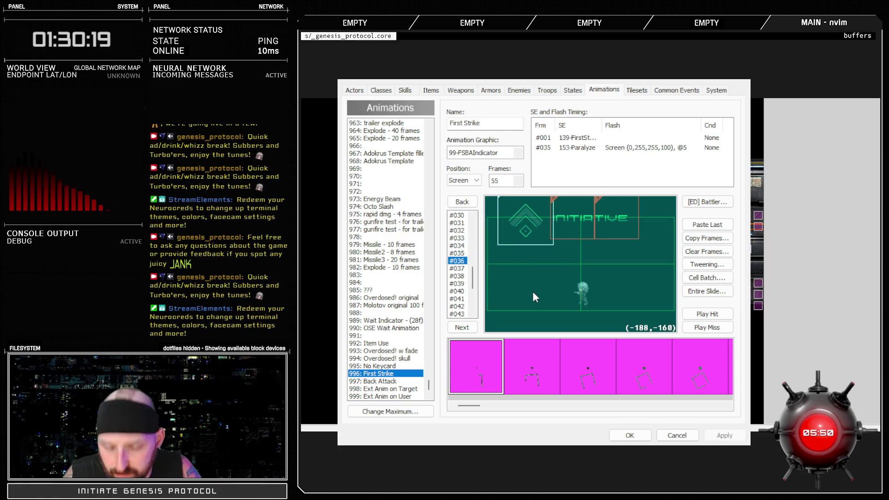
click(458, 254)
key(Down)
key(Down)
click(552, 244)
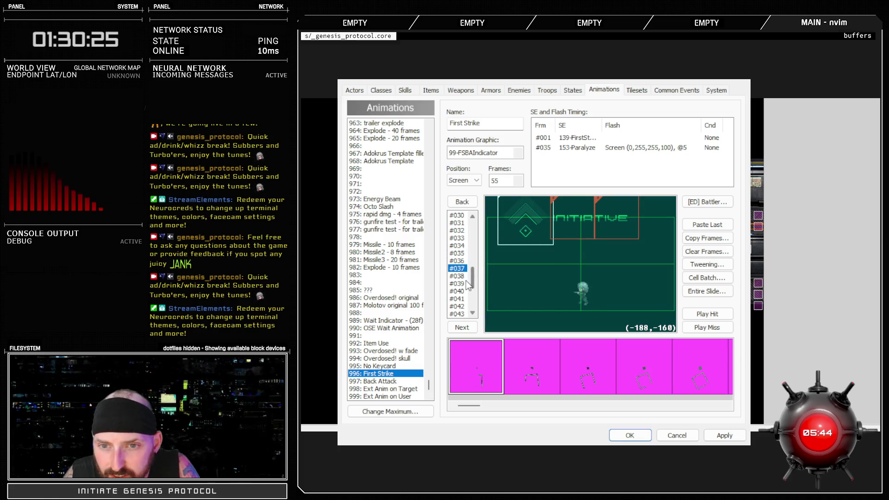
click(464, 276)
click(552, 230)
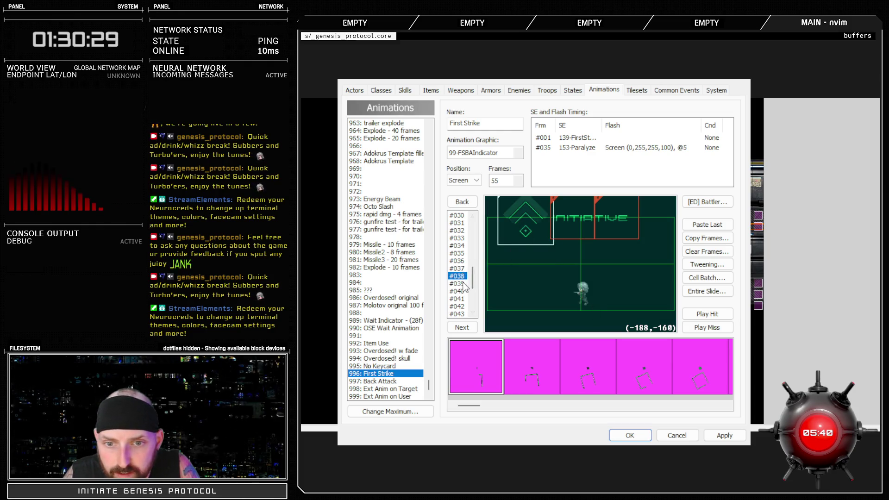
click(457, 283)
click(544, 232)
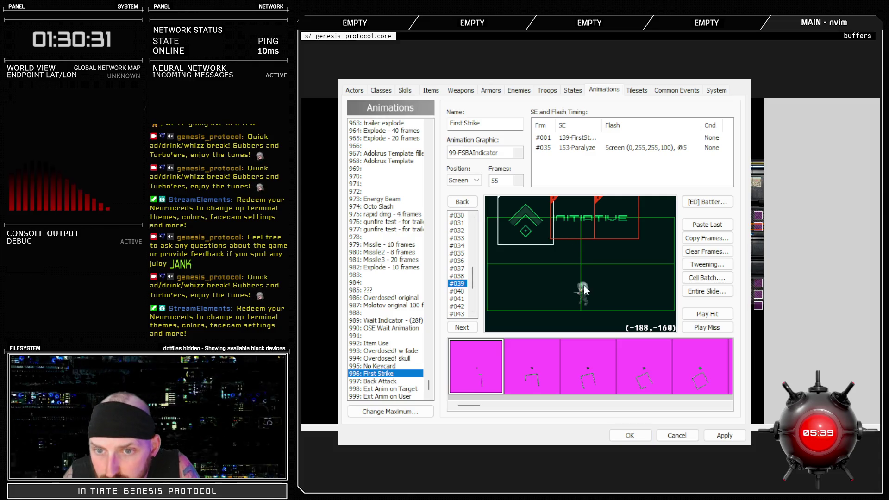
click(459, 291)
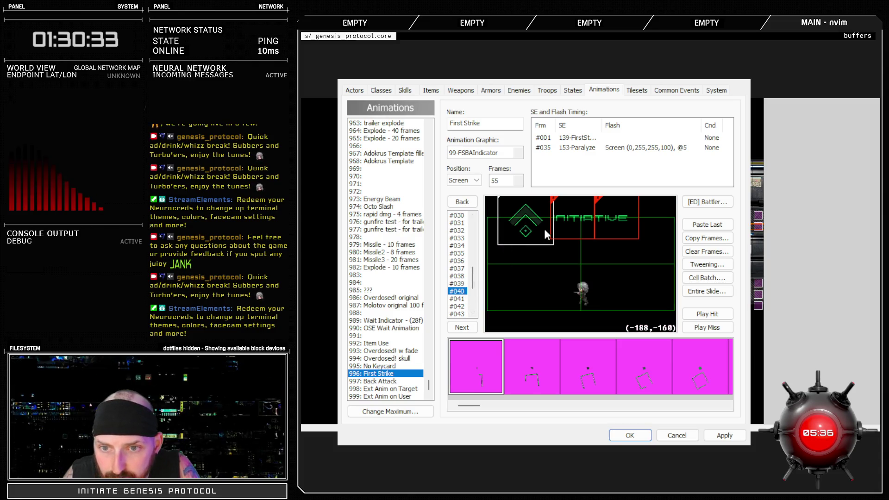
- Select the indicator cell in frame 41, then step through frames 42 to 44
scroll(468, 276, down, 2)
key(Down)
click(535, 237)
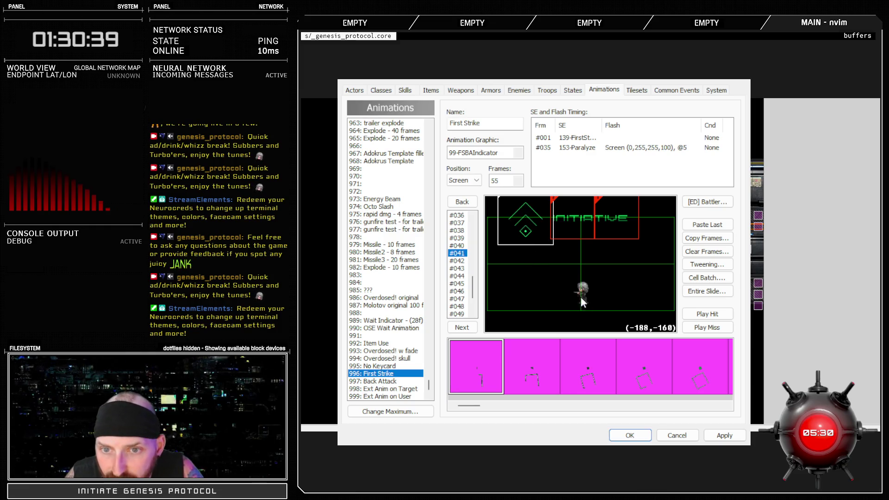
click(458, 260)
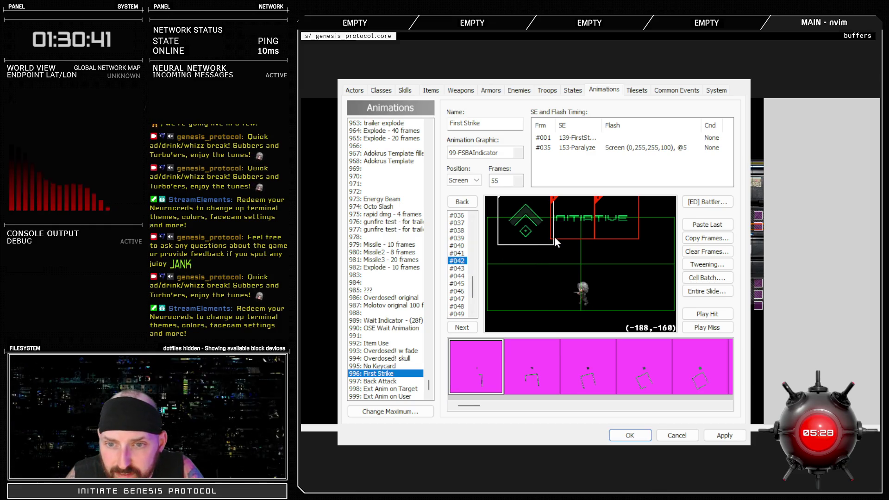
click(463, 269)
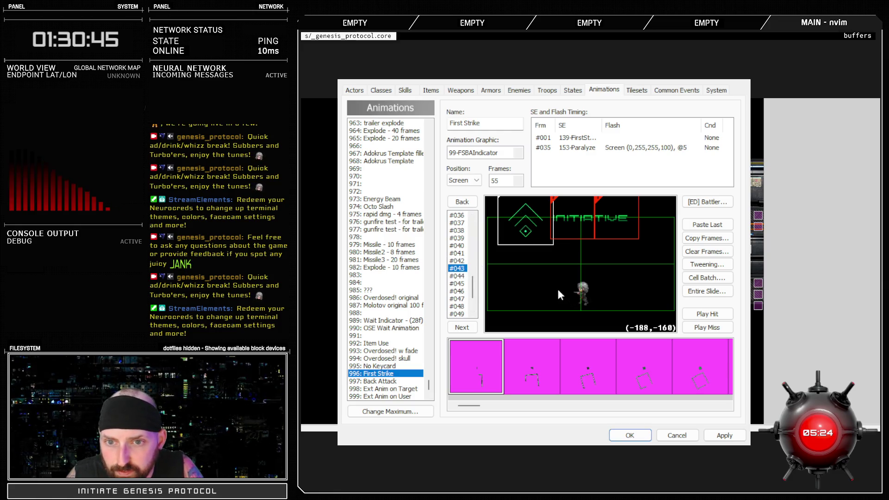
click(461, 276)
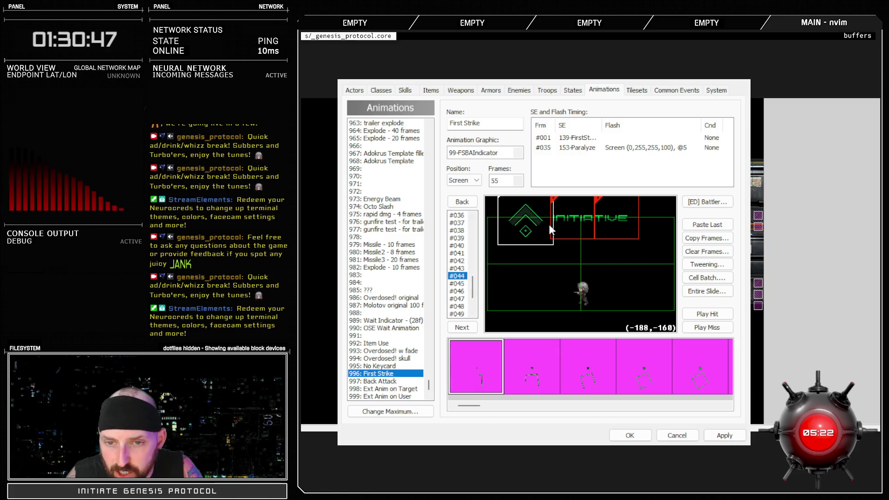
- Swap frame 44's indicator cell to the INITIA text graphic and adjust it
click(579, 300)
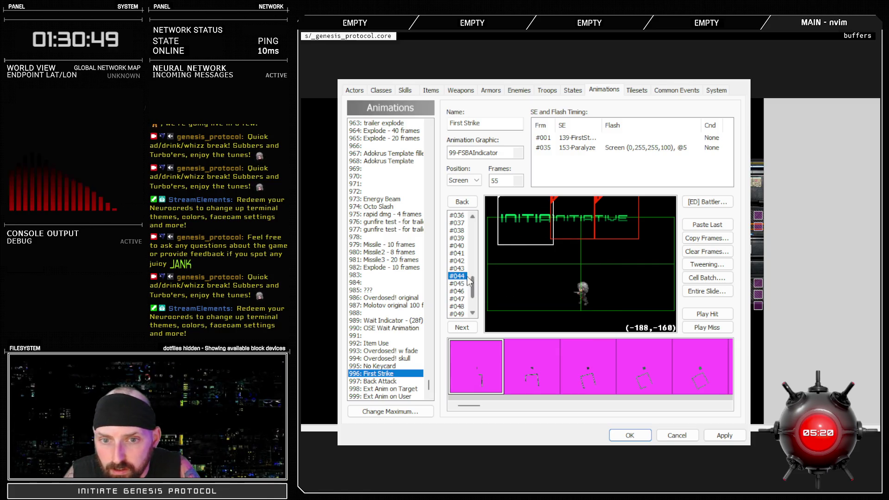
click(542, 255)
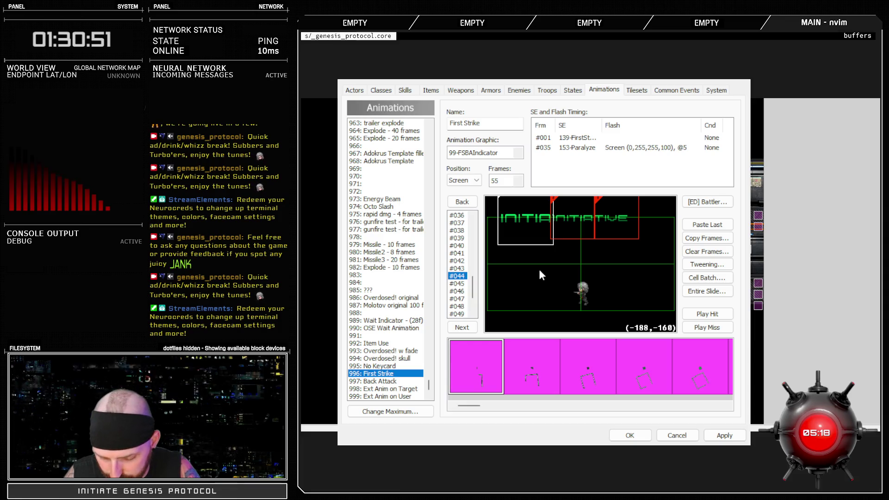
click(585, 299)
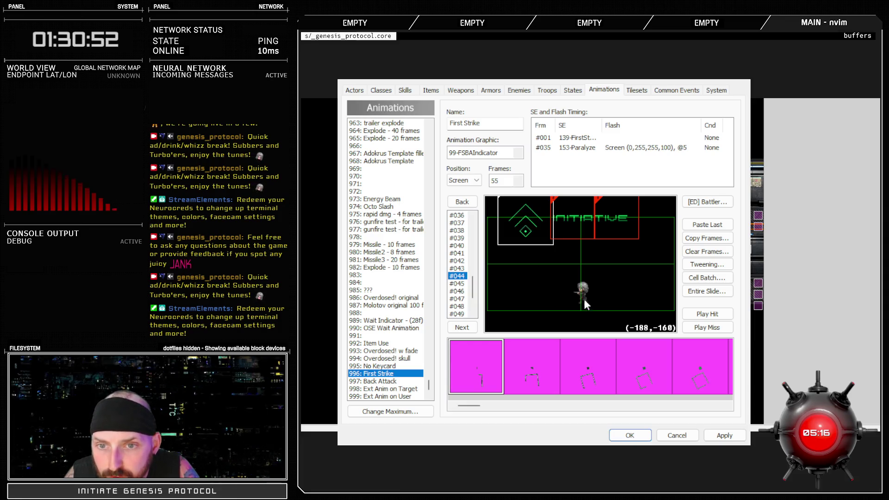
click(457, 269)
click(459, 277)
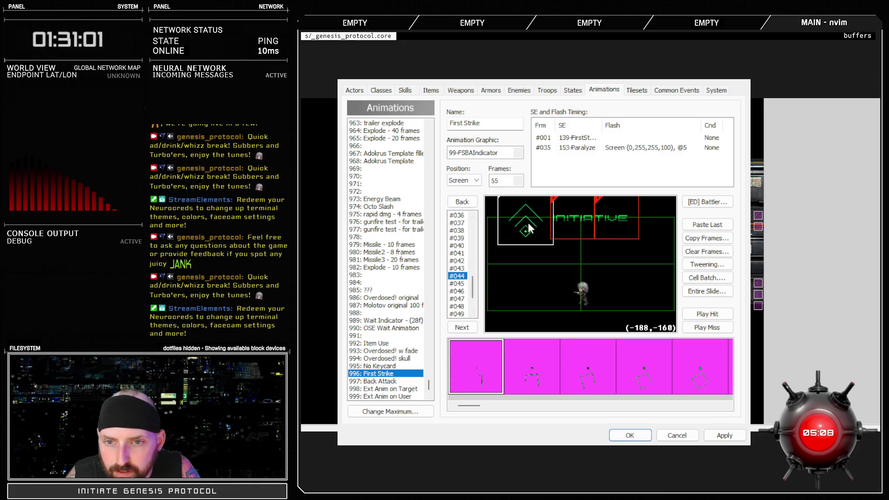
click(532, 253)
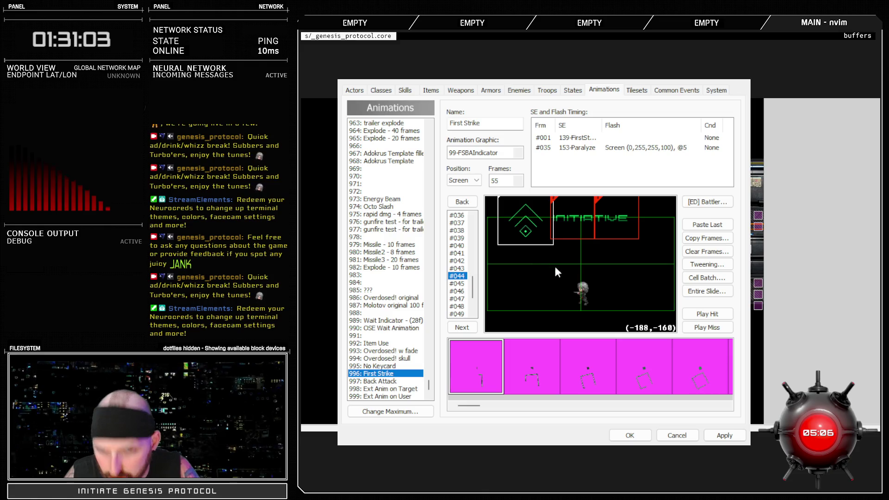
click(517, 310)
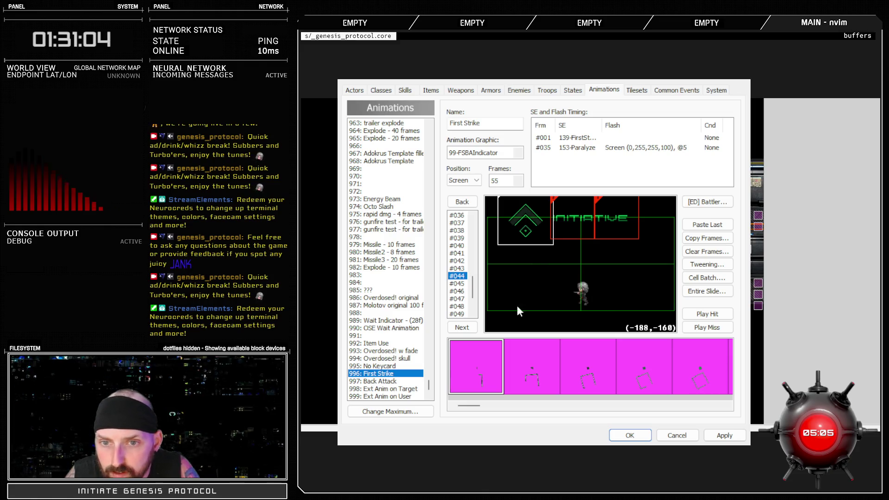
- Step through frames 45 to 52, selecting the indicator cell in frames 47, 49 and 50
click(458, 284)
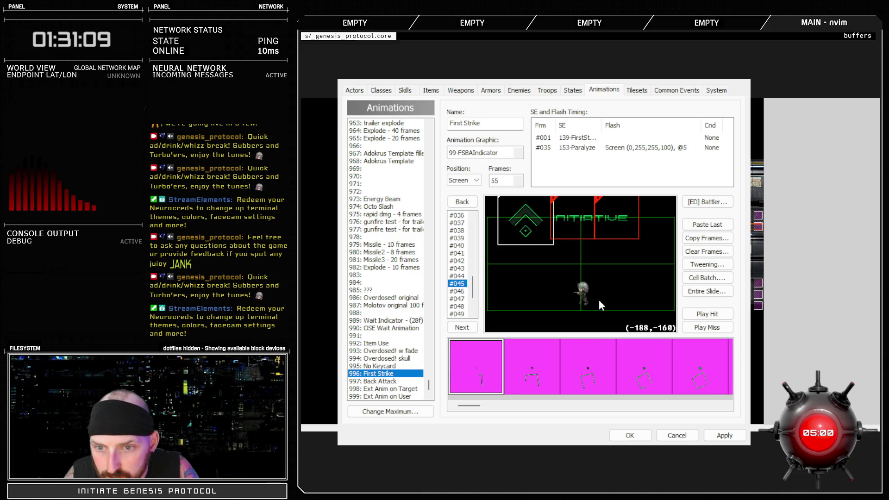
click(457, 299)
click(545, 238)
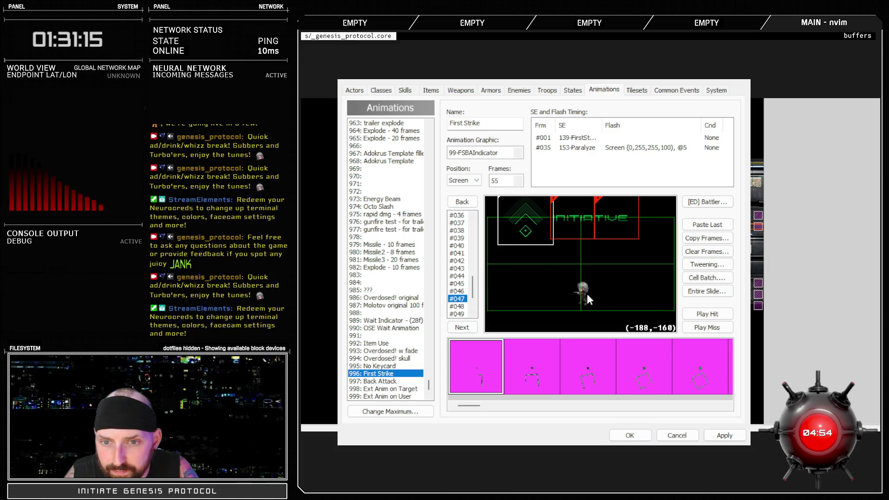
click(458, 306)
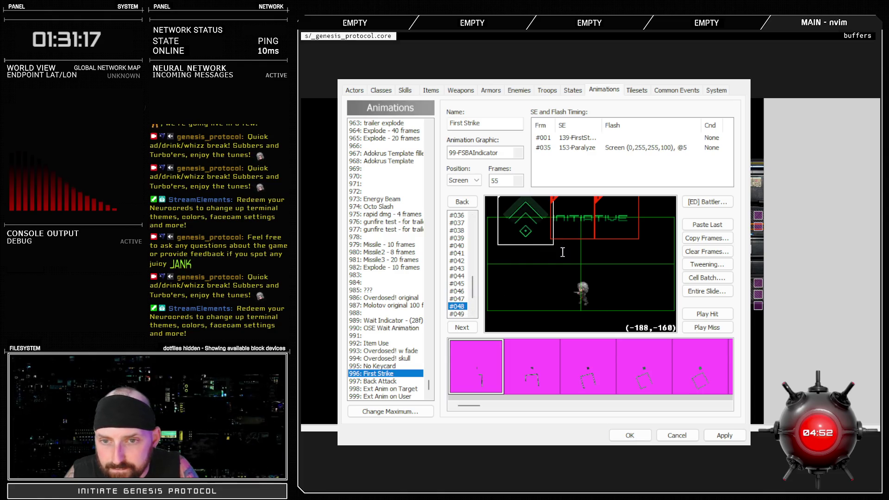
click(457, 314)
click(552, 227)
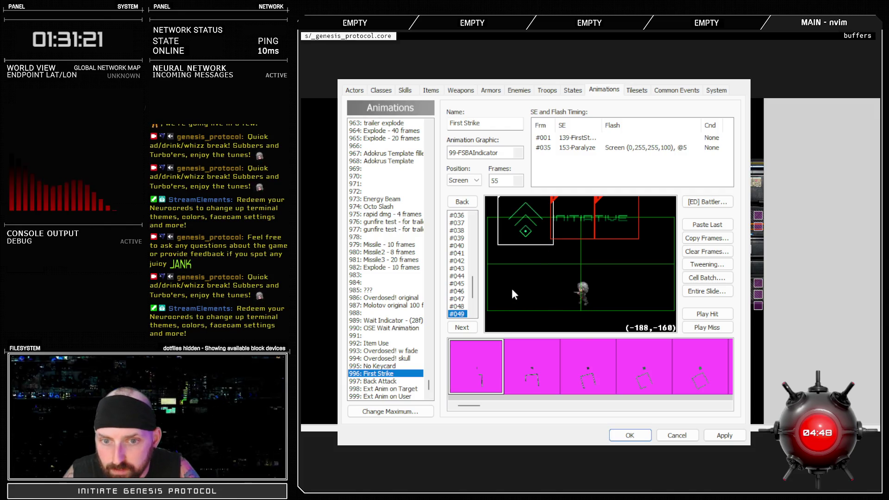
scroll(457, 283, down, 2)
click(457, 278)
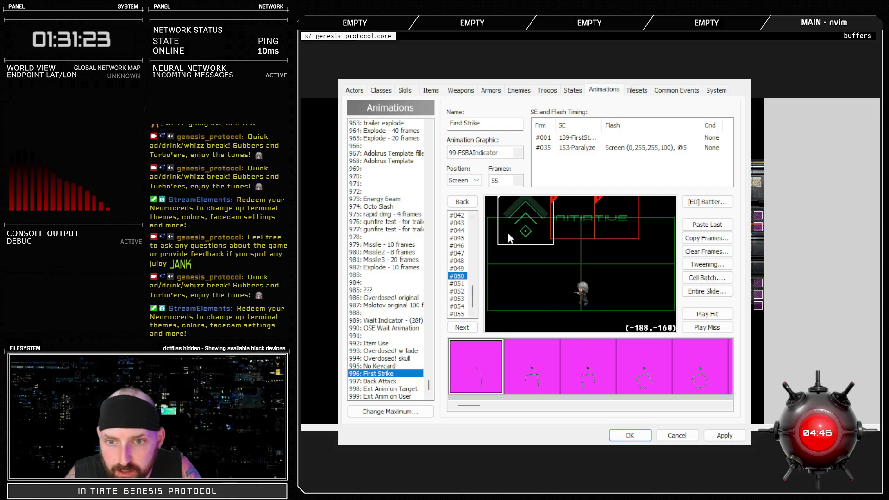
click(535, 232)
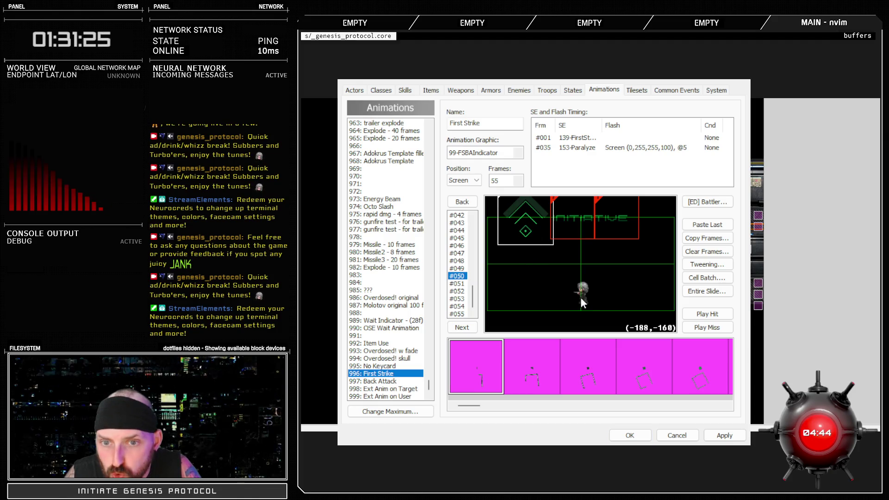
click(458, 283)
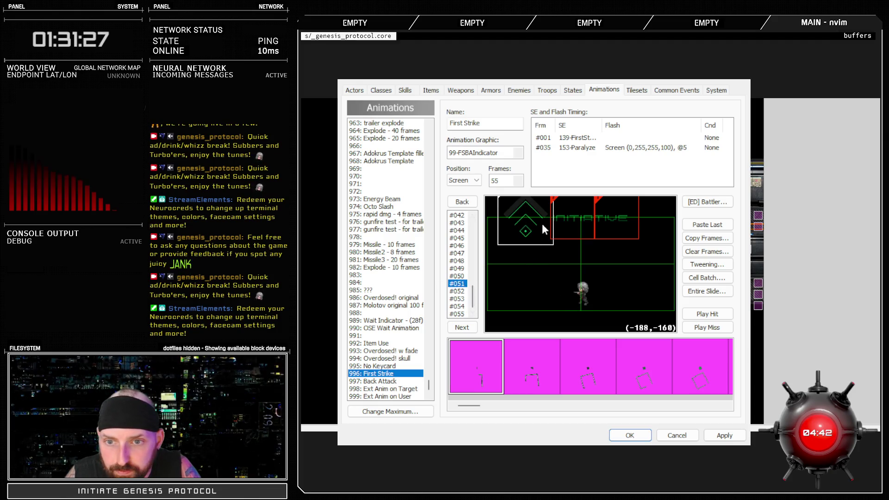
click(457, 292)
- Preview First Strike three times, apply the changes, and close the database
click(690, 314)
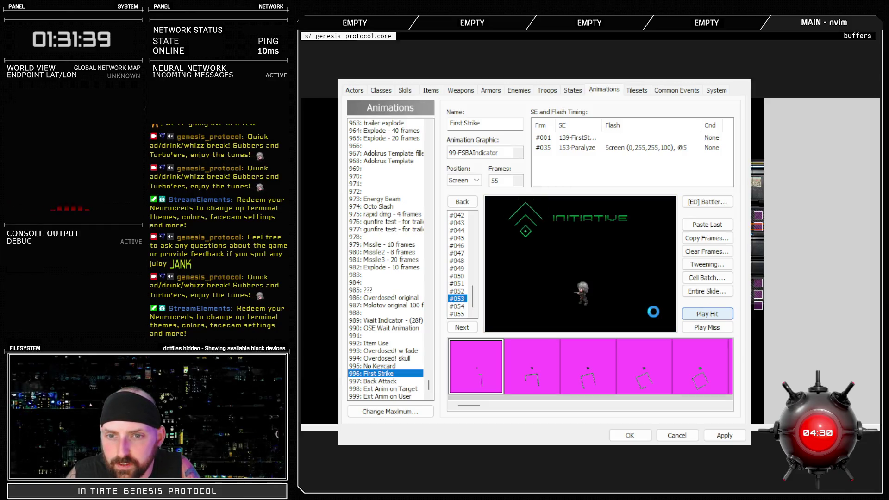
click(692, 314)
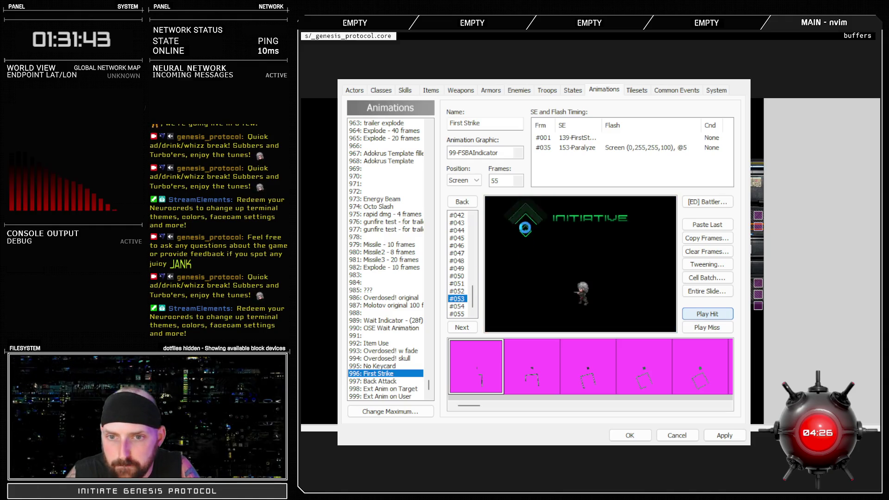
click(724, 314)
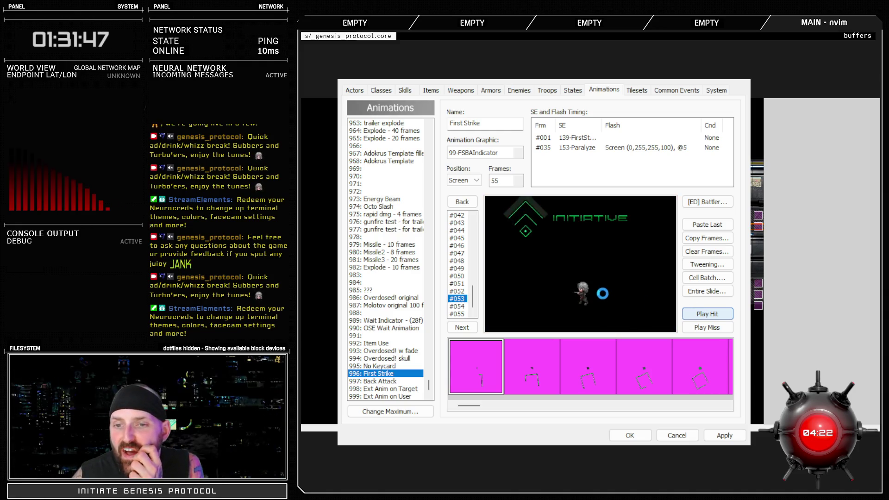
click(722, 436)
click(648, 435)
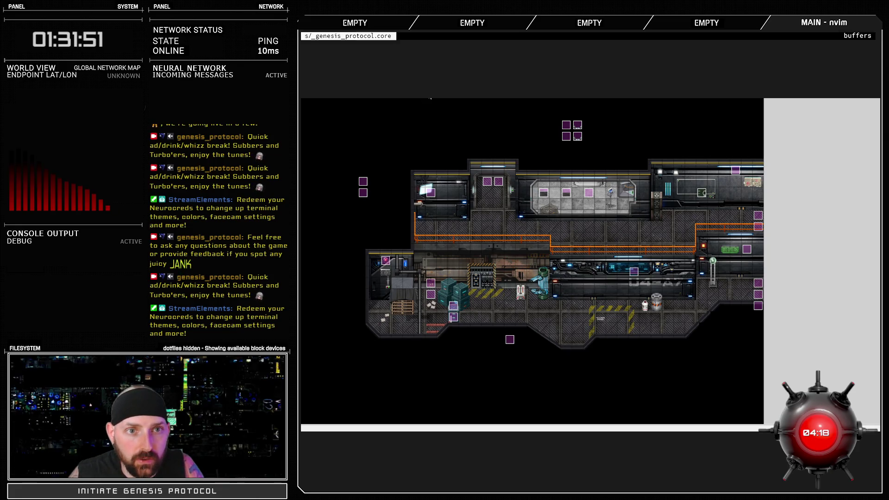
- Review the $DEBUG, $BTEST and $DEMO flags in the Debug script, then reopen the database
key(F11)
key(Escape)
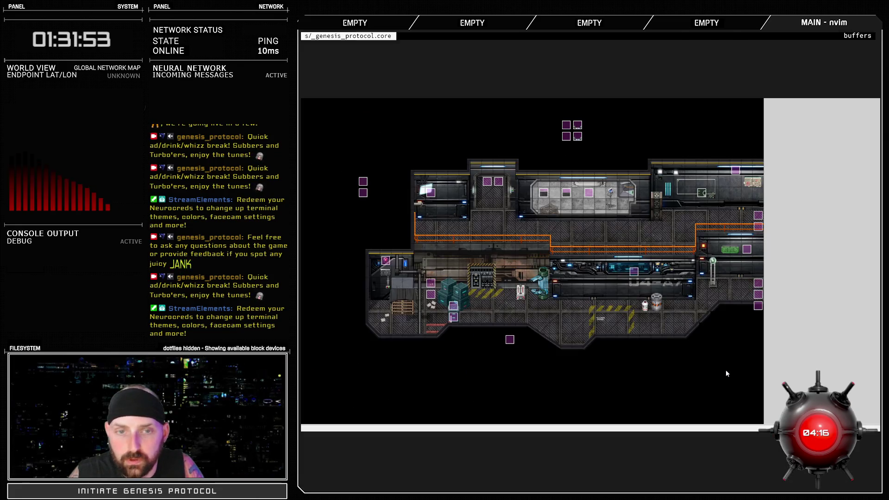
key(F11)
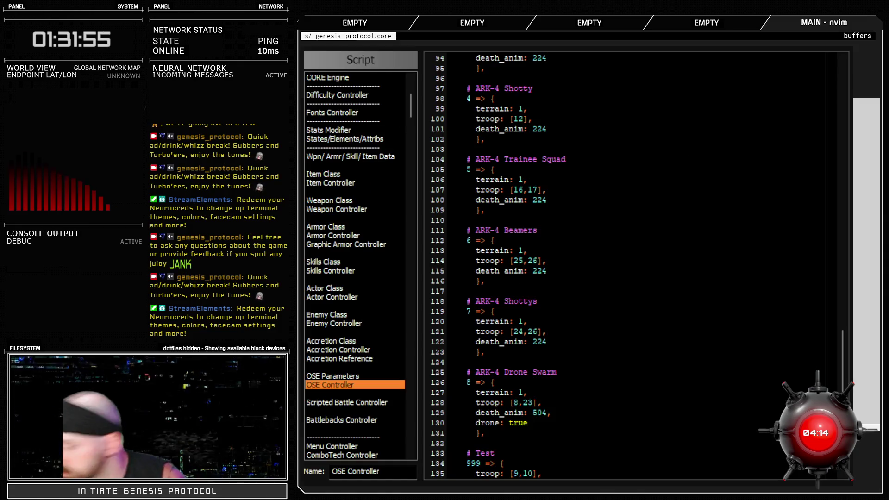
scroll(355, 141, up, 5)
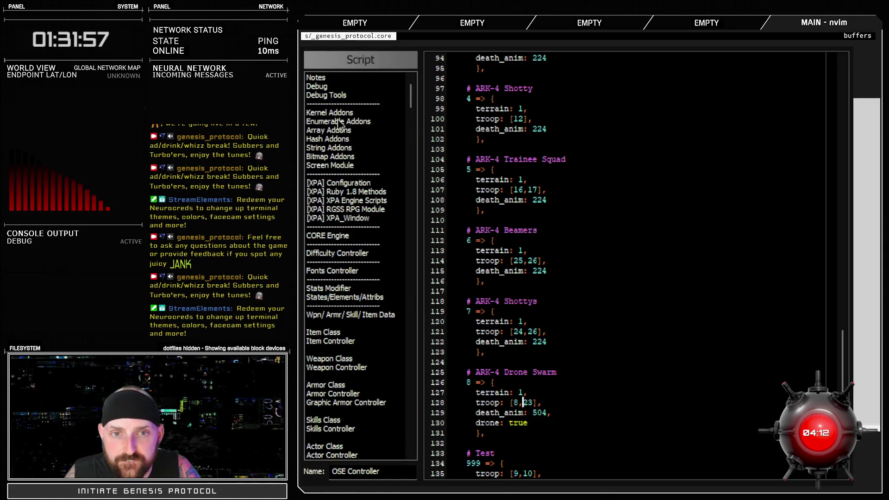
click(319, 86)
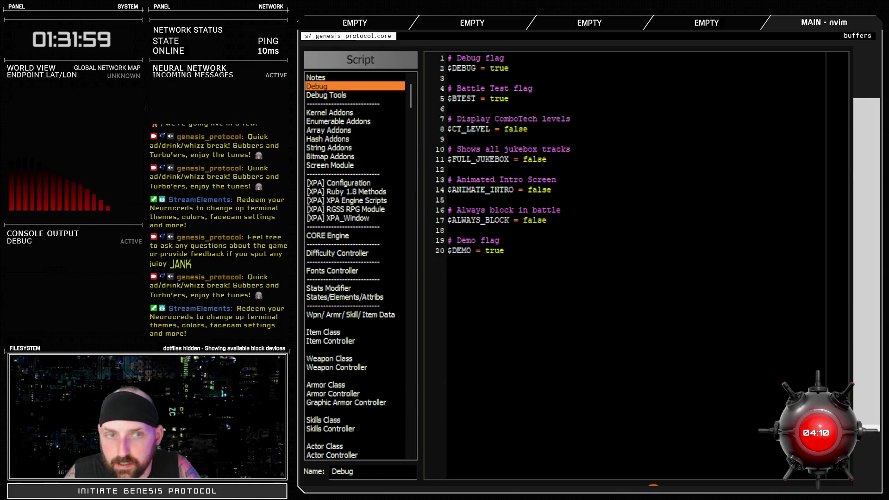
key(Escape)
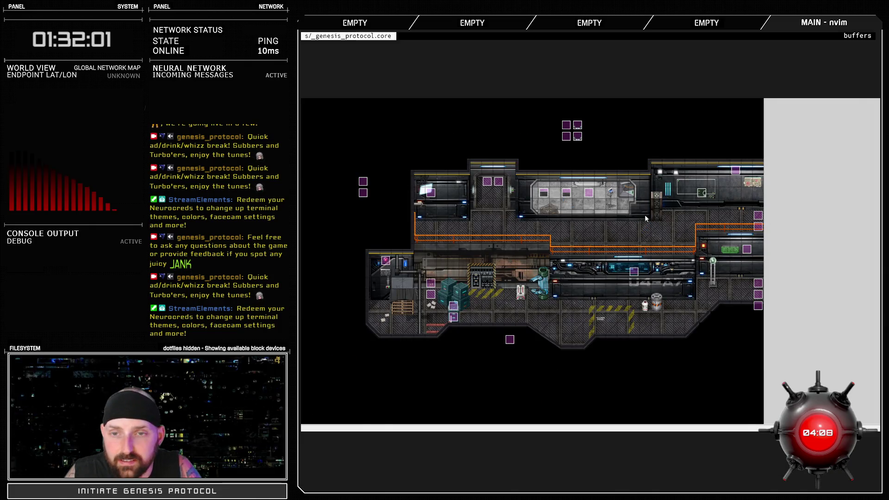
key(F9)
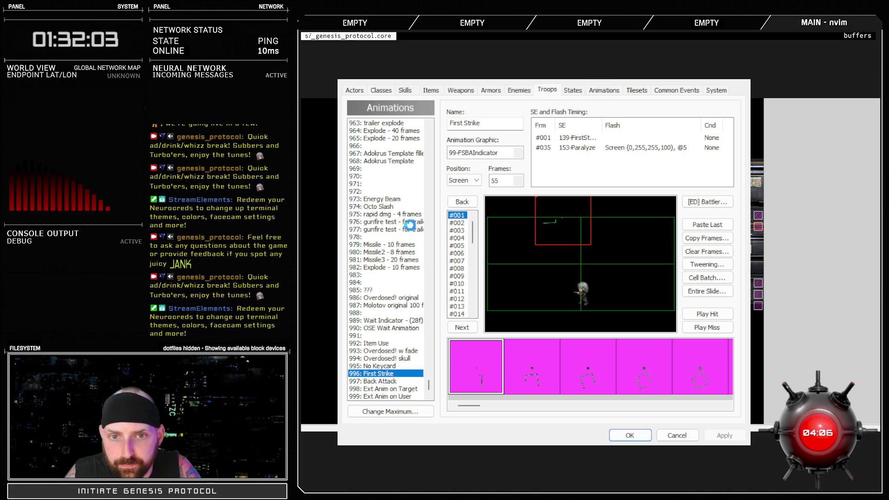
- Inspect the events of troops Test Battle, 071: Test and 070: Trainee (3), then close the database
scroll(415, 367, down, 5)
click(376, 396)
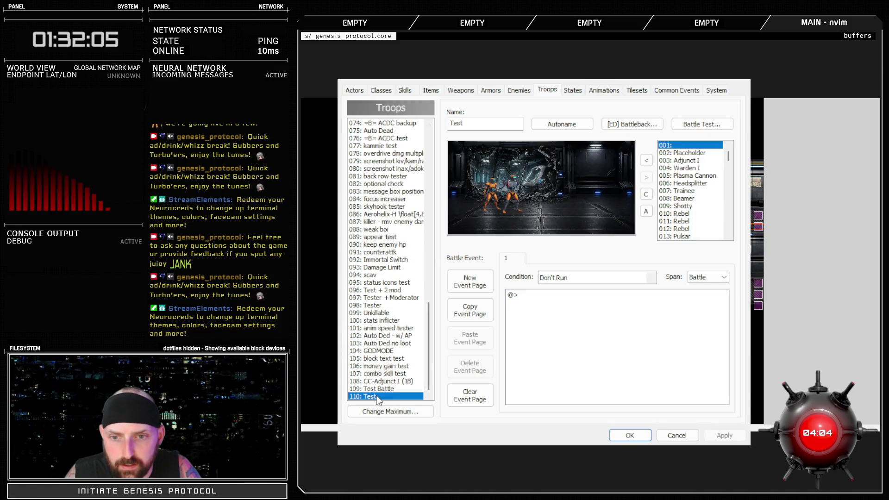
key(Up)
click(590, 355)
scroll(590, 358, down, 1)
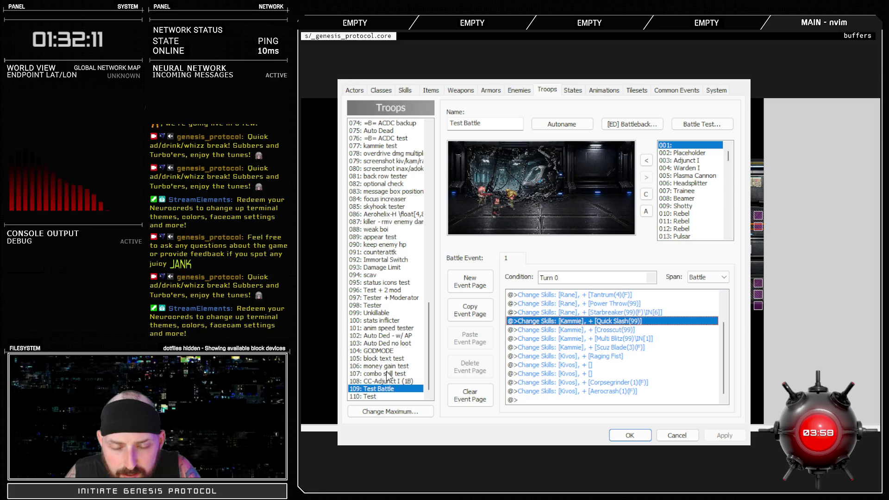
scroll(387, 372, up, 2)
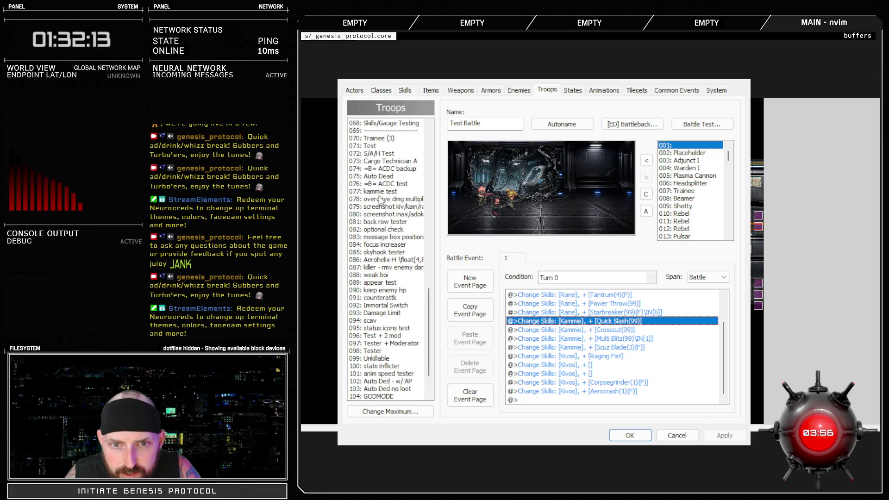
click(379, 146)
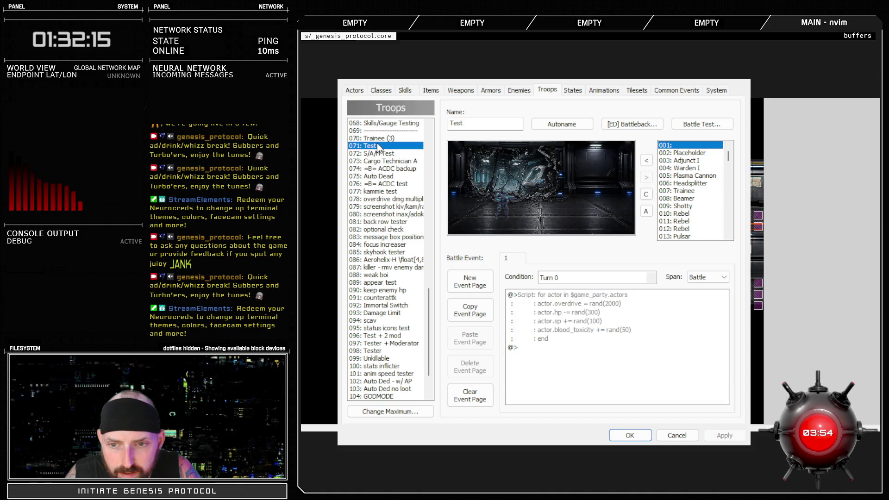
click(379, 138)
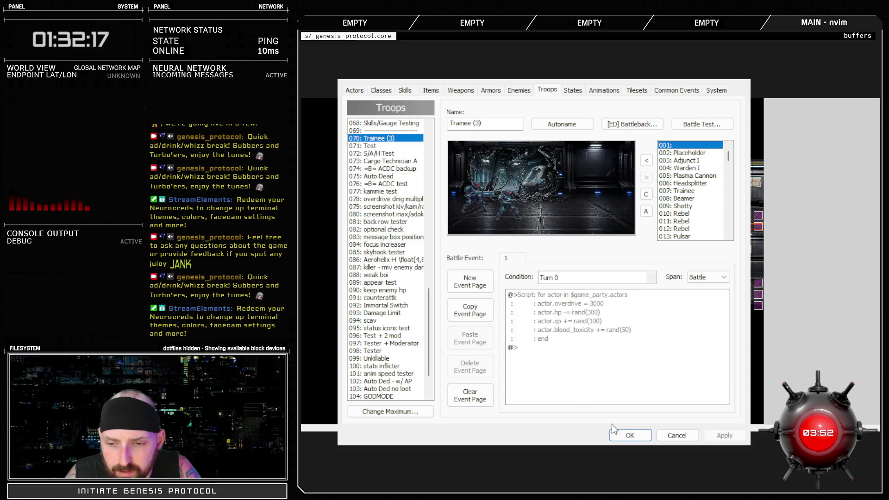
click(630, 435)
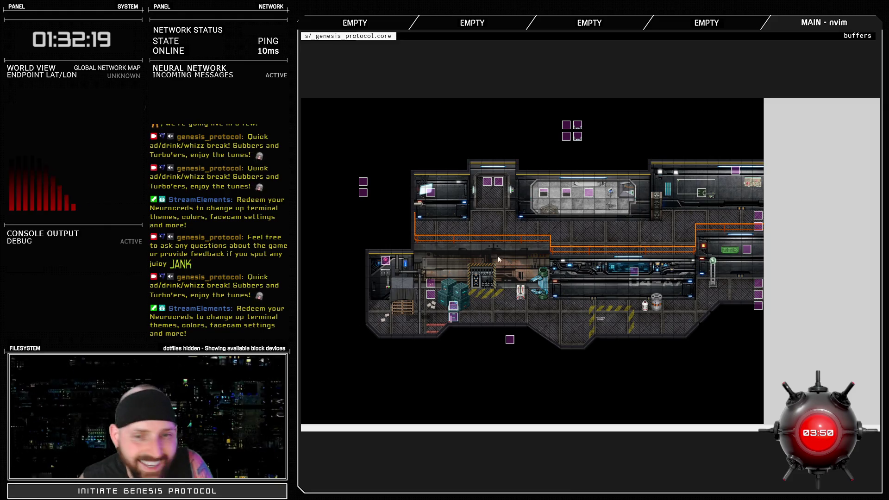
- Search all scripts for 'setup_ose_' and jump to the setup_ose_battle definition
key(F11)
scroll(361, 278, down, 15)
click(355, 200)
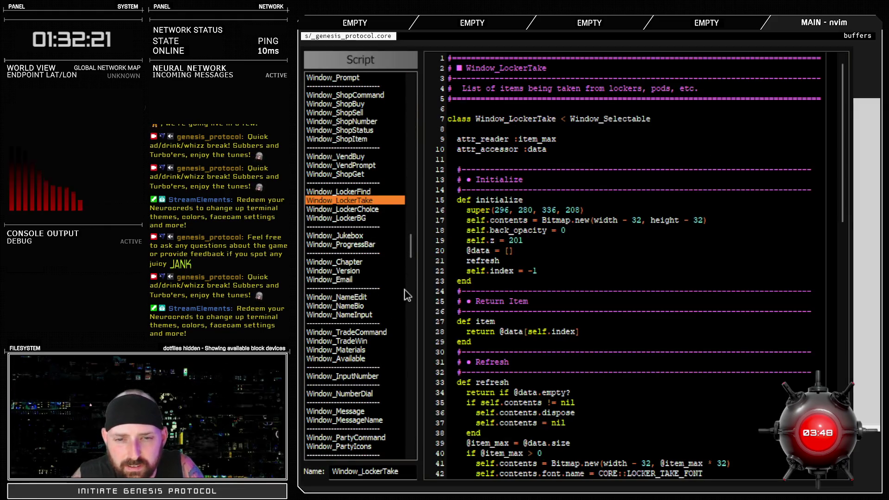
key(ctrl+f)
text(setup)
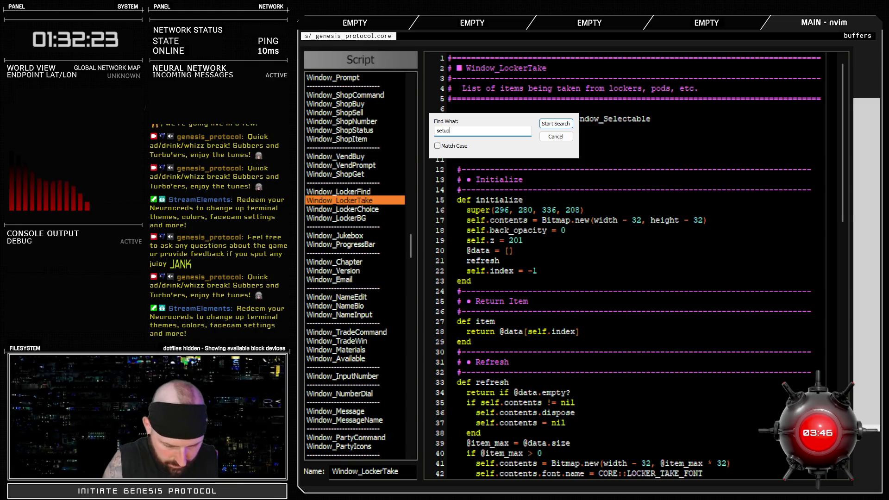
text(_ose_bat)
key(Return)
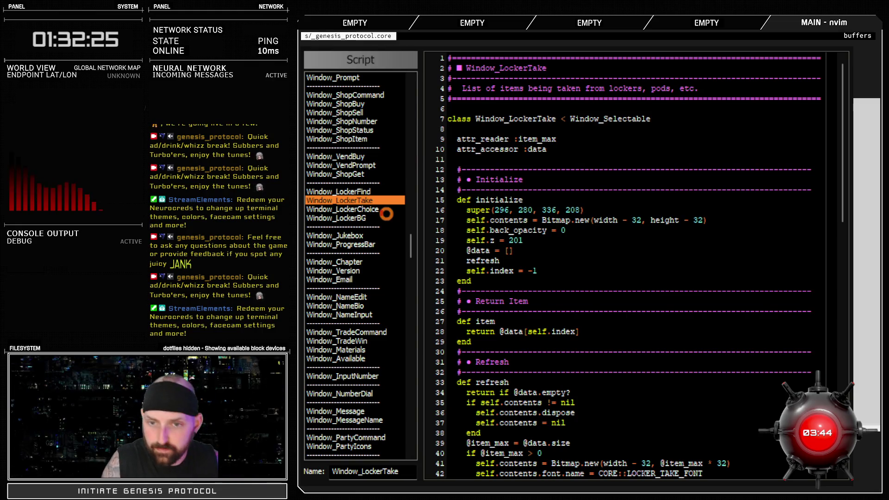
double_click(612, 202)
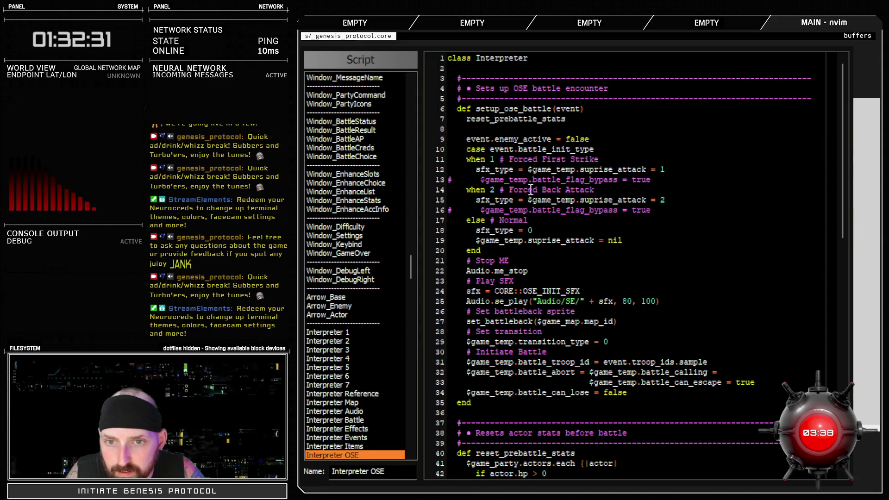
- Copy line 12, '$game_temp.suprise_attack = 1', and reopen the troop database
drag(529, 169, 665, 169)
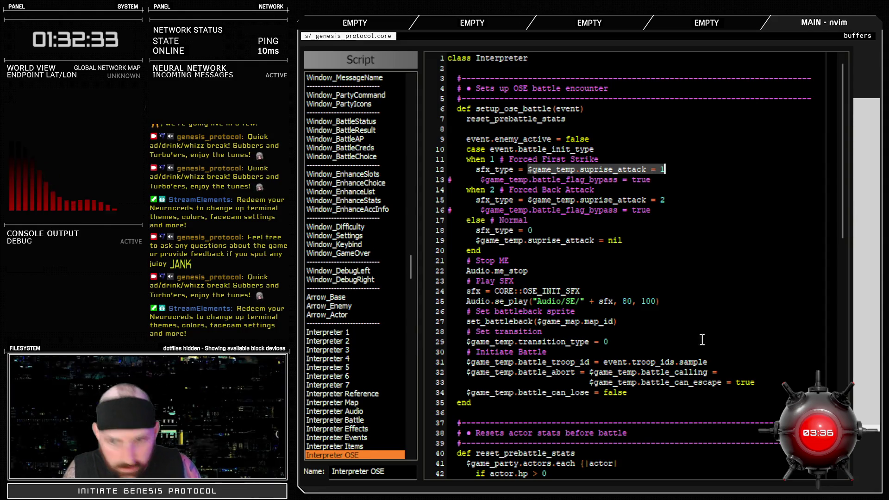
key(alt+Tab)
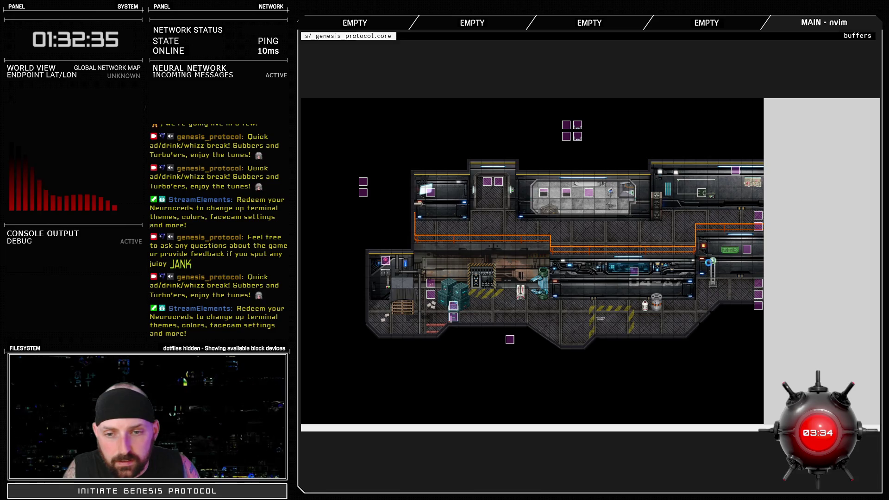
key(F9)
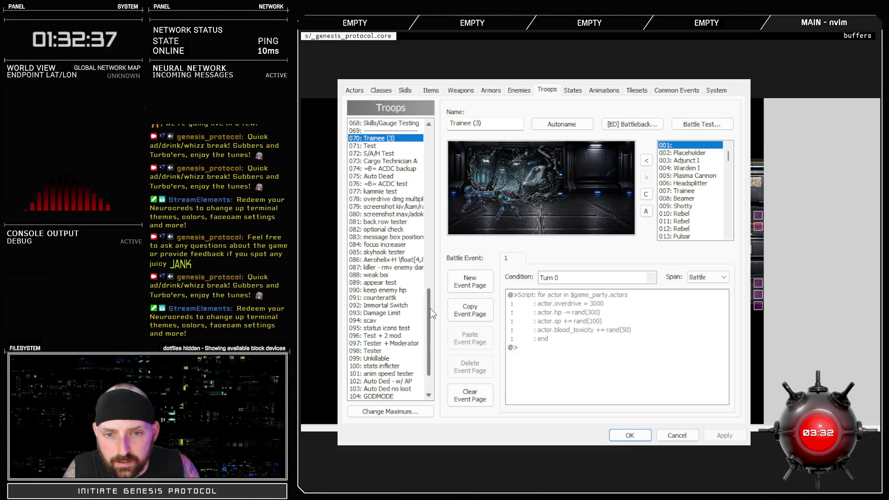
- Add a '$game_temp.suprise_attack = 1' script line to 001: Test Battle, apply, and battle-test
click(400, 123)
click(551, 348)
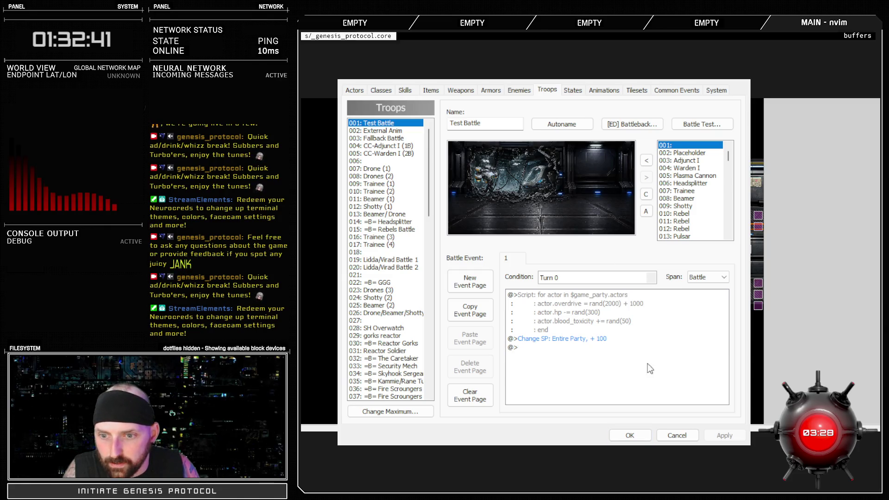
key(Return)
key(Return)
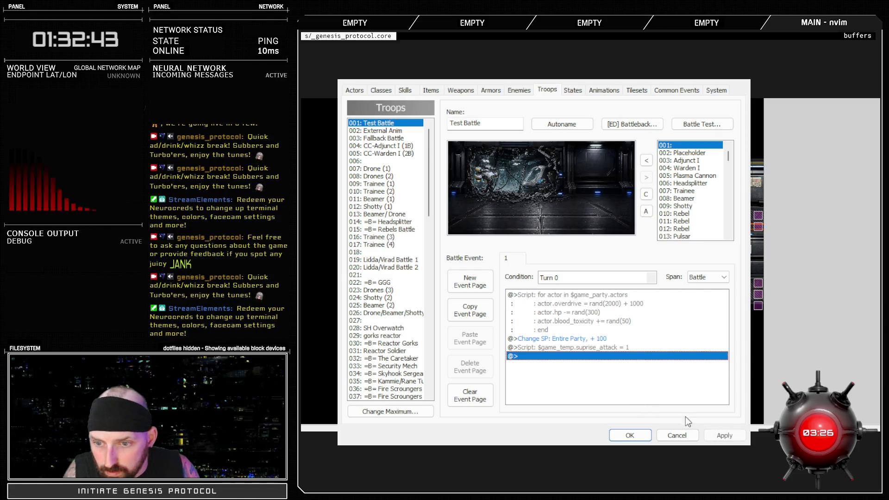
click(725, 436)
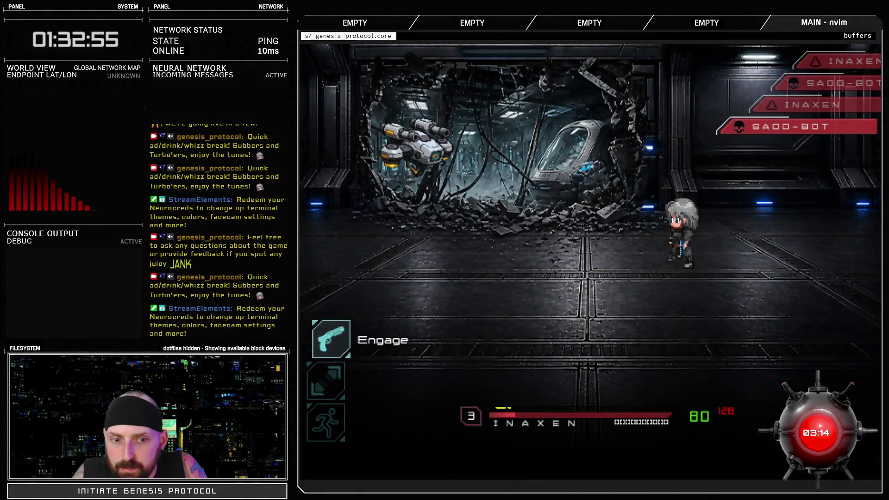
key(Down)
key(Down)
- End the battle test and close the database back to the map
key(alt+F4)
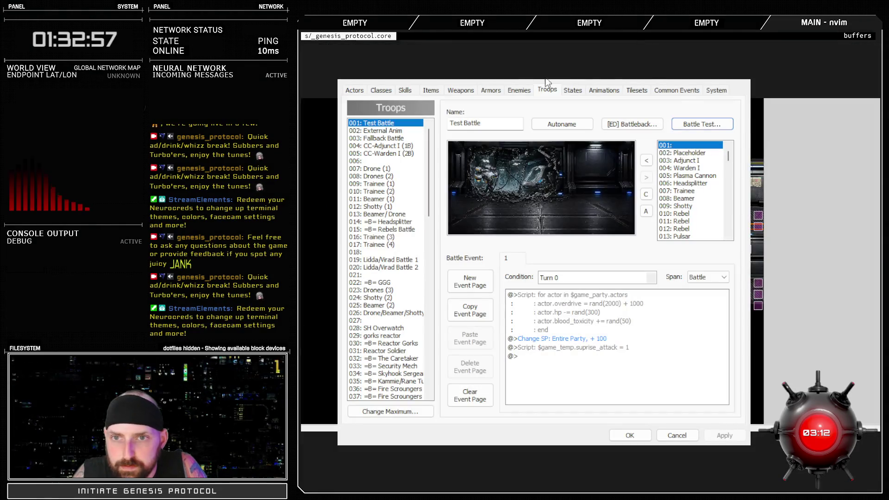
click(558, 349)
click(626, 434)
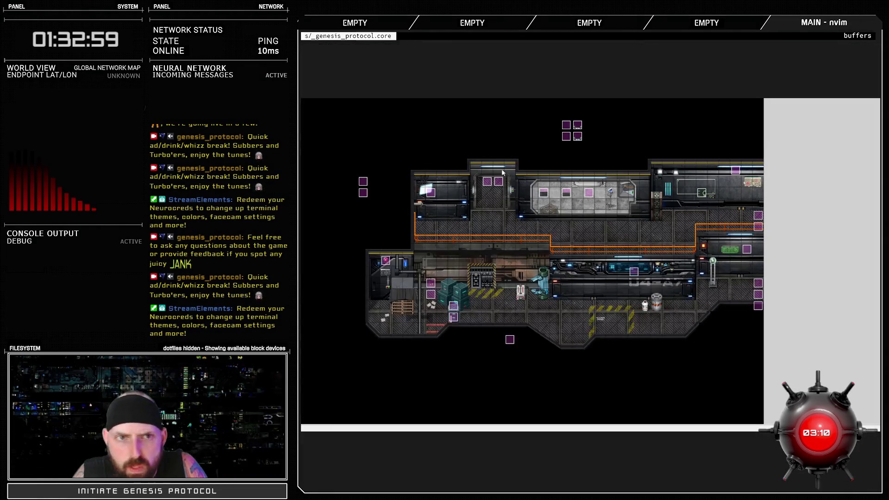
- Open the Script Editor on Interpreter OSE, then close it again
key(F11)
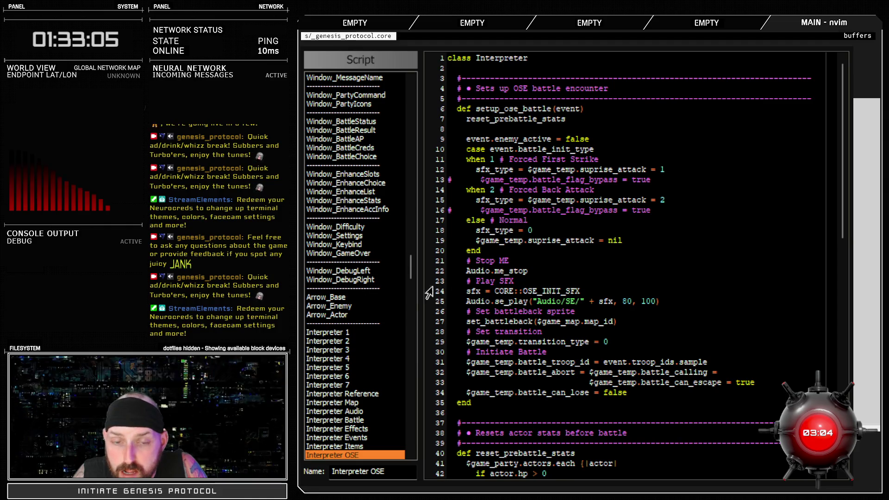
key(Escape)
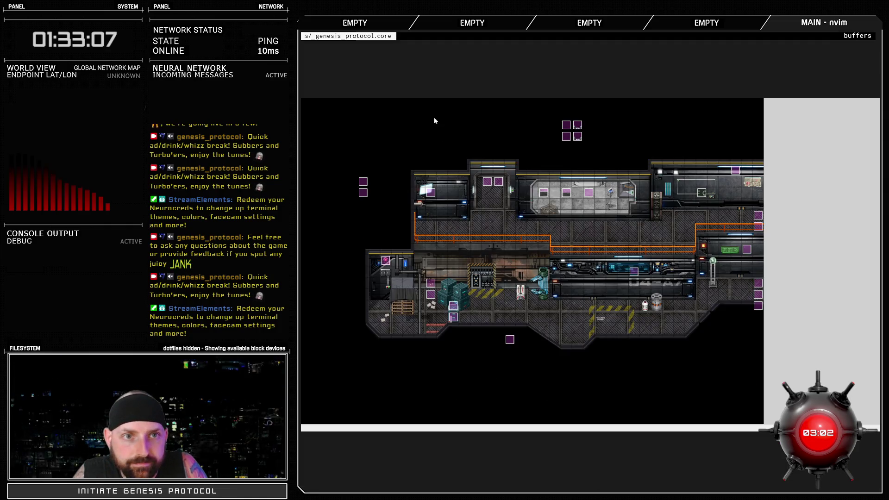
key(F11)
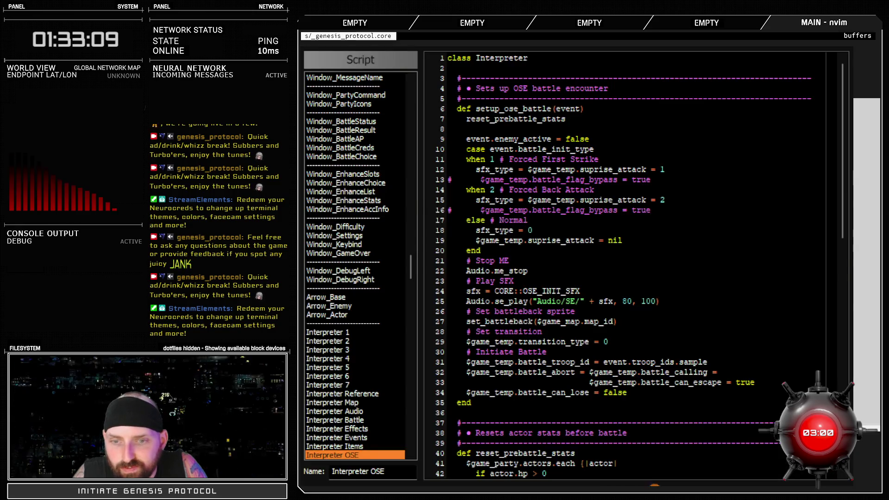
key(Escape)
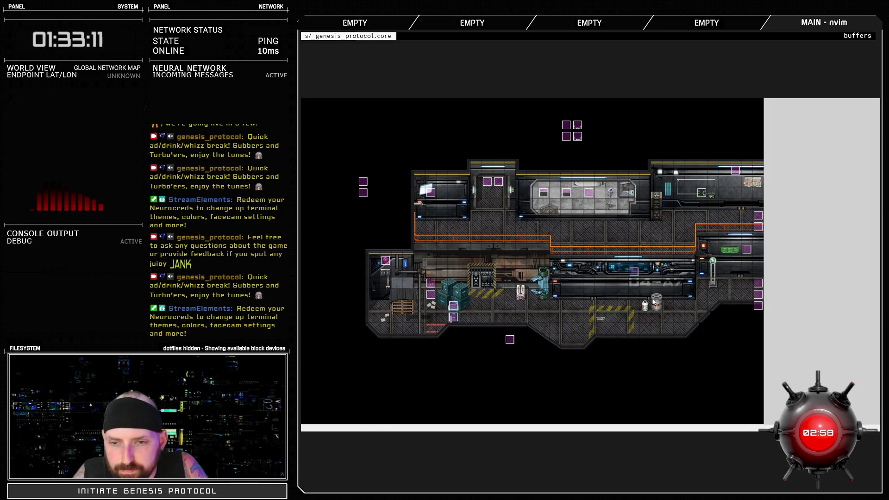
- Delete the suprise_attack script line from the Test Battle troop event and save the database
key(F9)
click(579, 348)
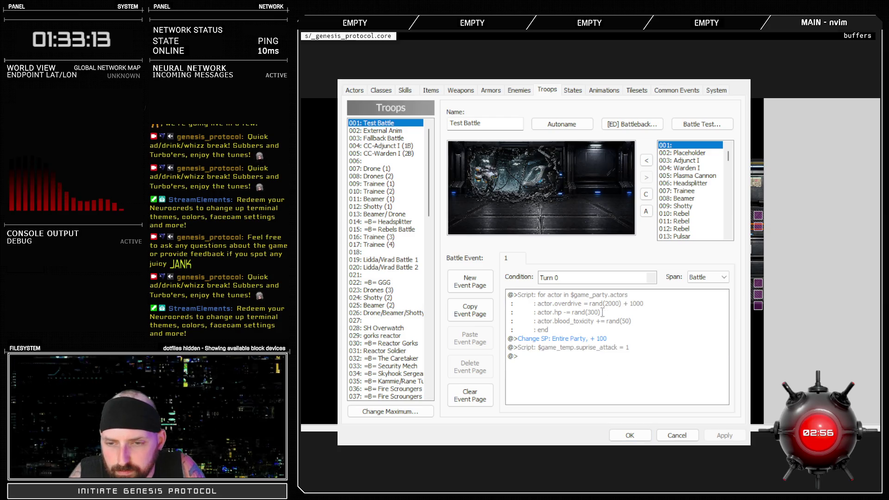
double_click(579, 347)
drag(660, 203, 581, 206)
key(BackSpace)
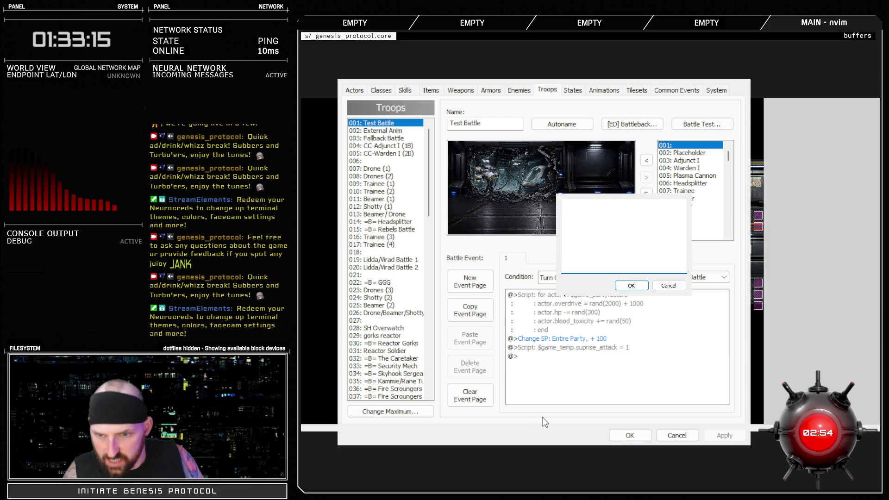
click(617, 289)
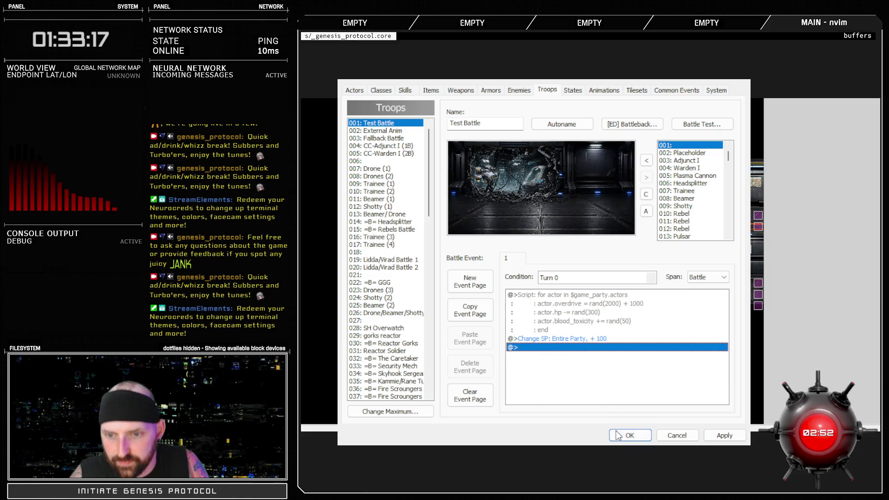
click(619, 436)
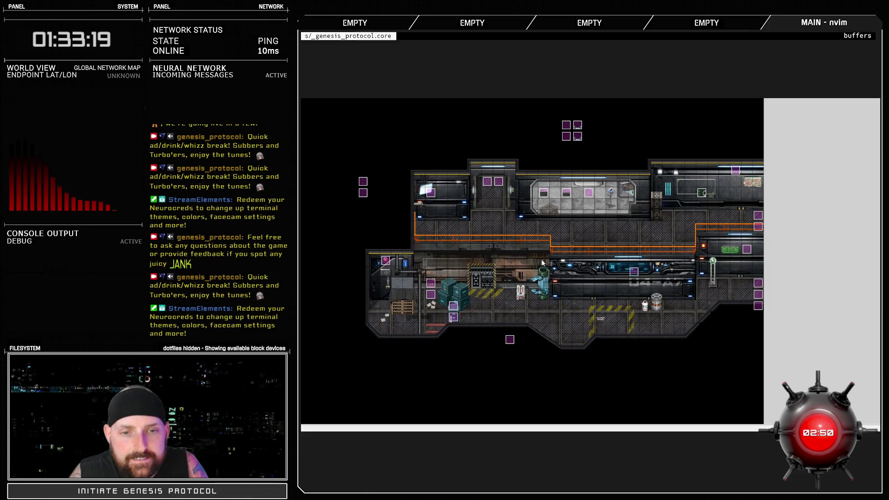
- Uncomment Scene_Title's debug line so it reads $game_temp.suprise_attack = 1, and save
key(F11)
scroll(406, 291, up, 10)
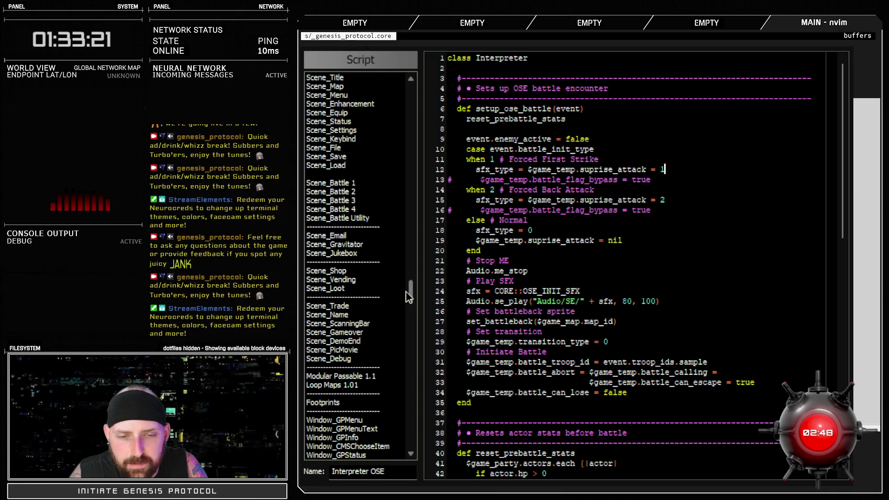
scroll(409, 295, up, 6)
click(329, 234)
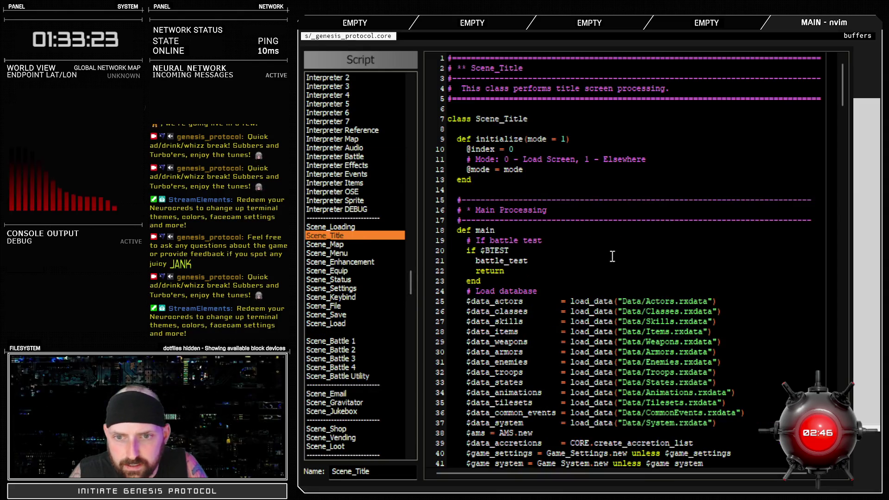
drag(842, 83, 842, 444)
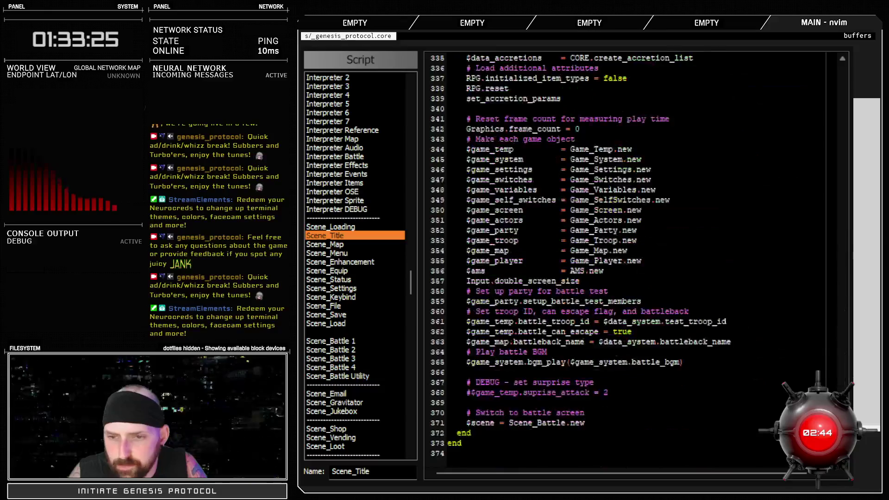
click(472, 394)
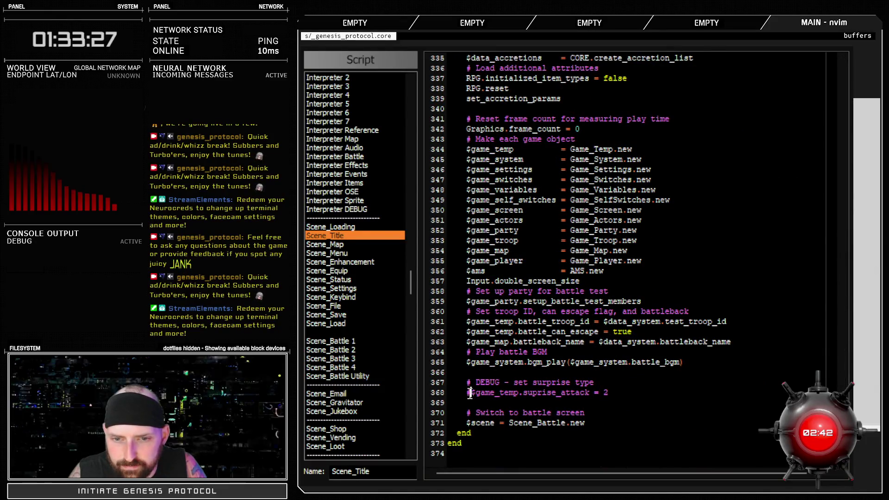
key(BackSpace)
text(1)
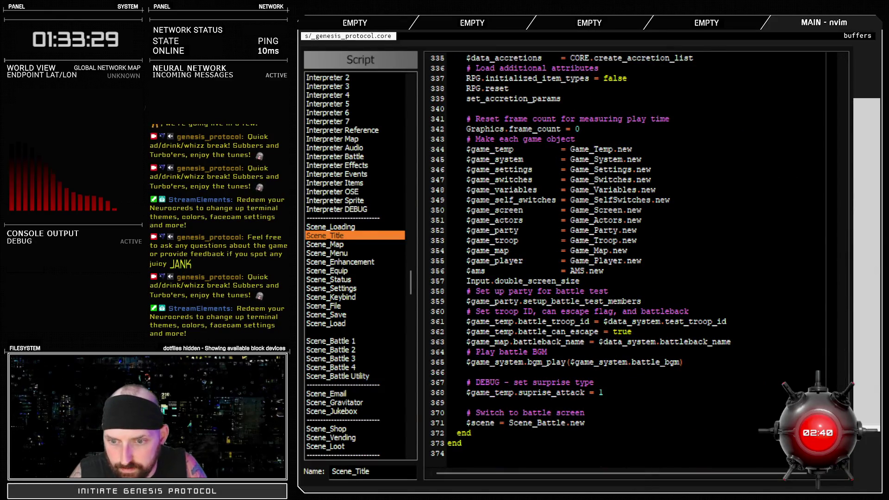
key(F12)
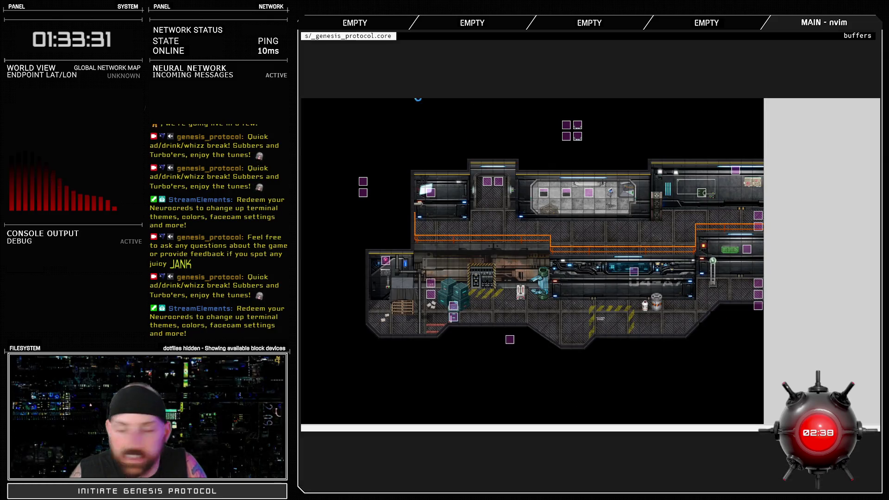
key(alt+Tab)
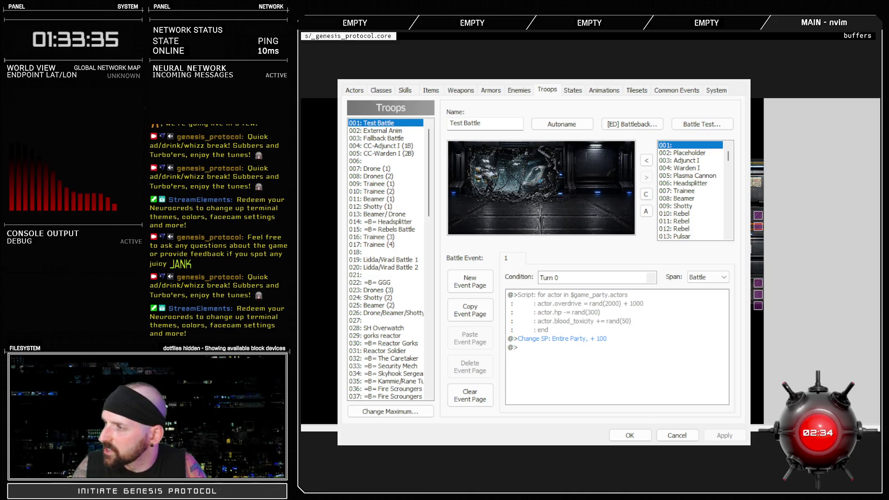
key(alt+Tab)
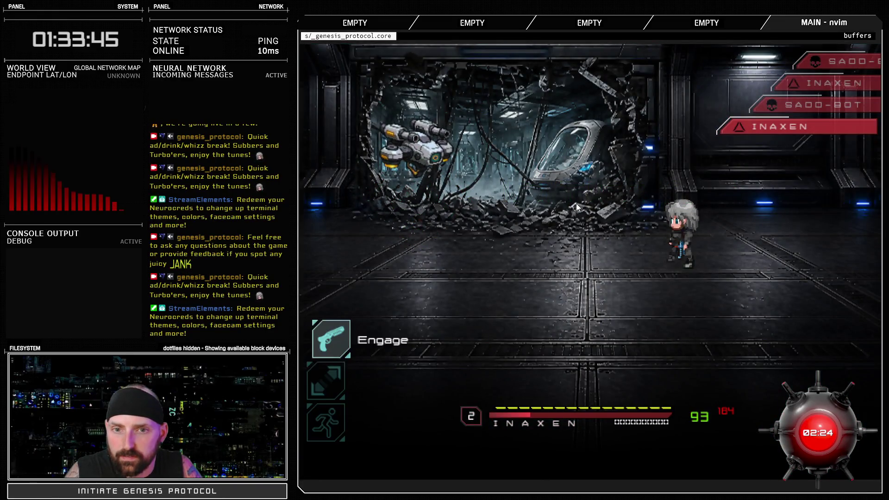
key(Return)
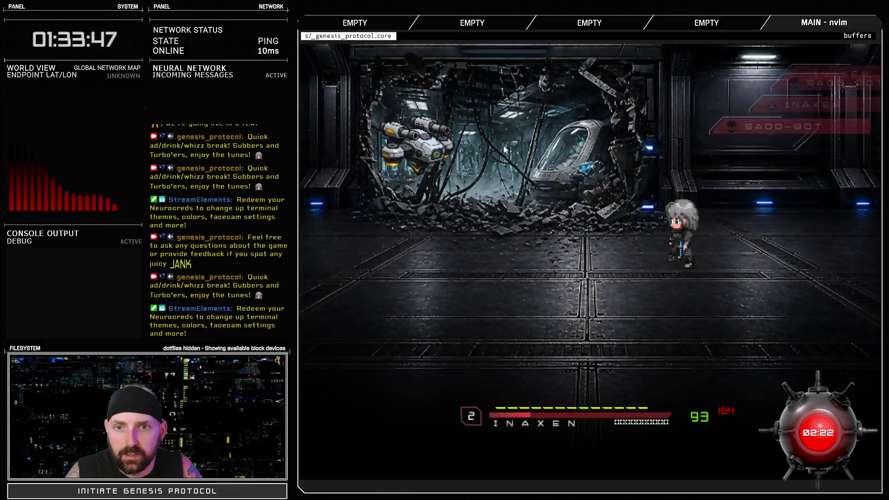
key(alt+F4)
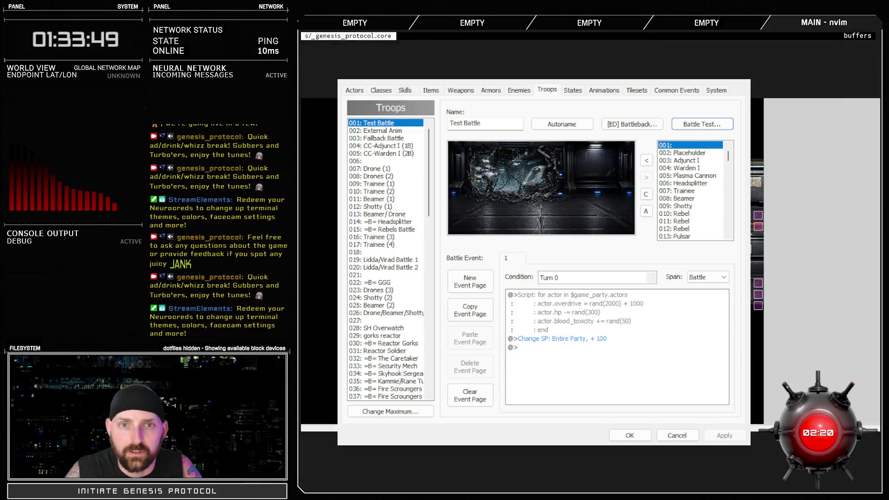
key(Escape)
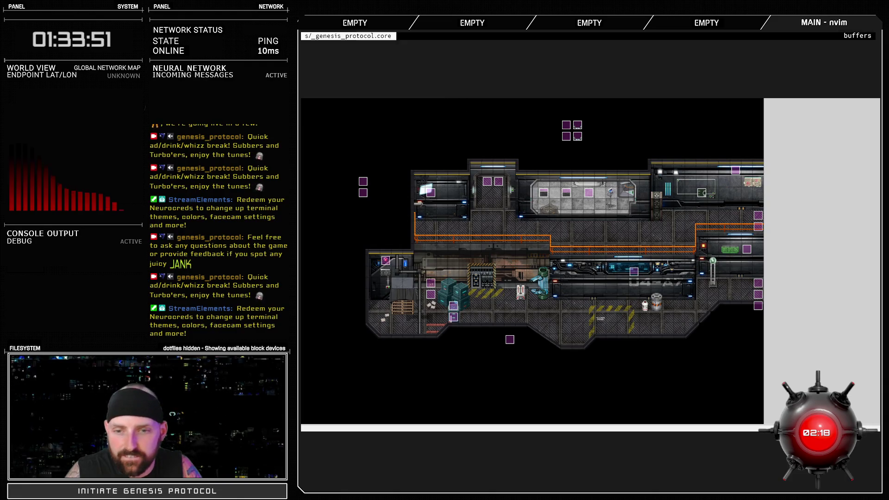
key(F11)
key(F12)
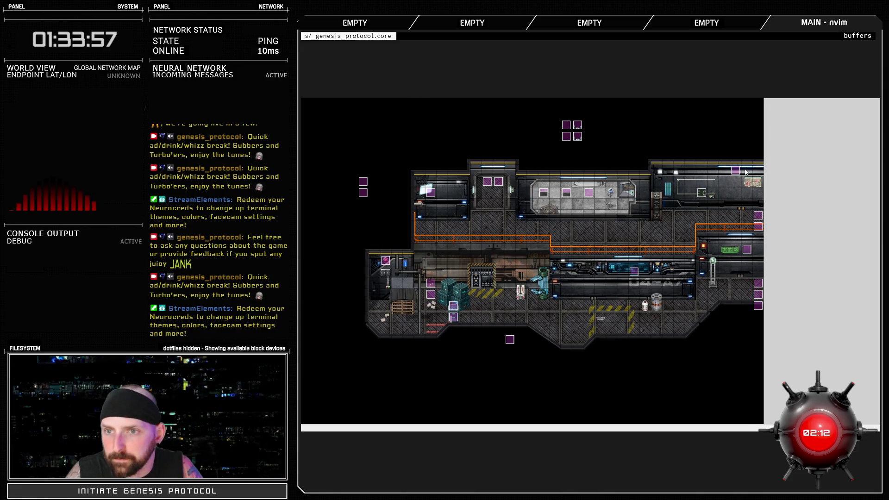
key(alt+F4)
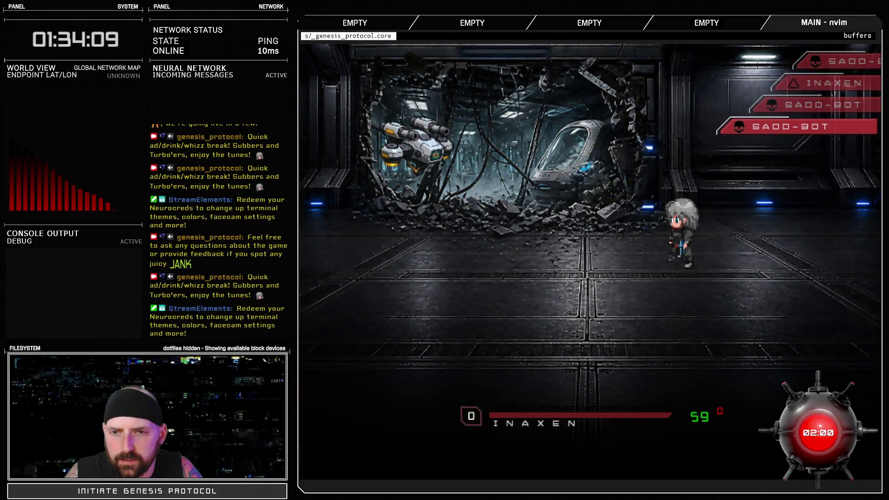
key(alt+F4)
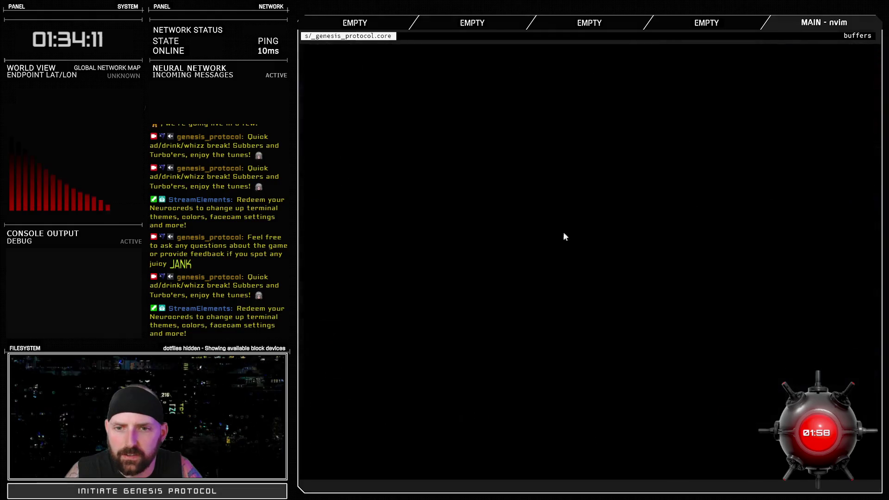
click(629, 435)
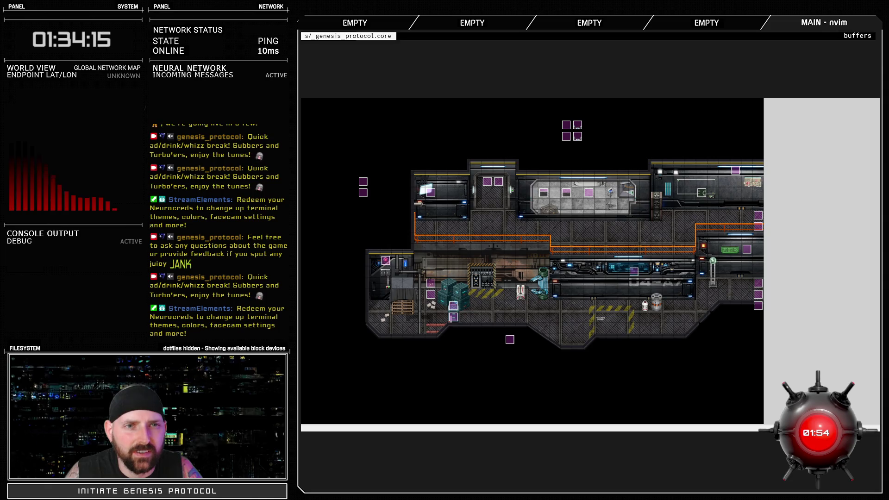
- Search all scripts for $game_temp.suprise_attack and jump to the ATB - CP Class match
key(F11)
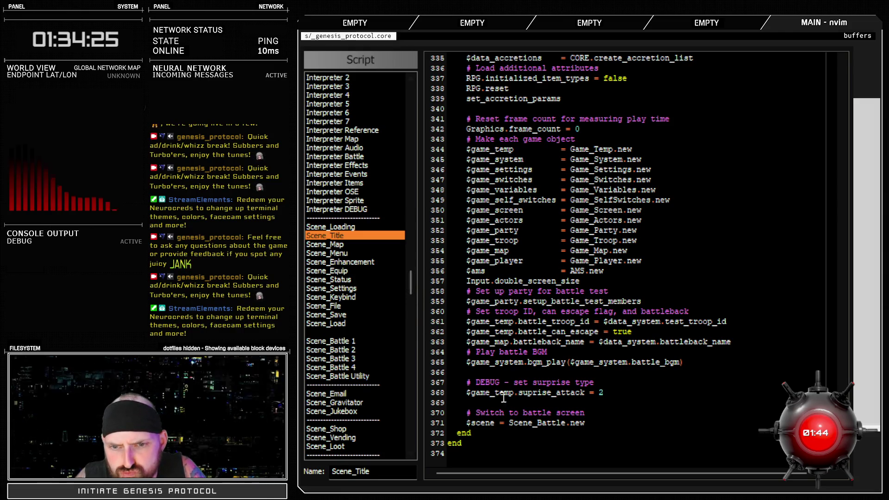
drag(477, 395, 586, 393)
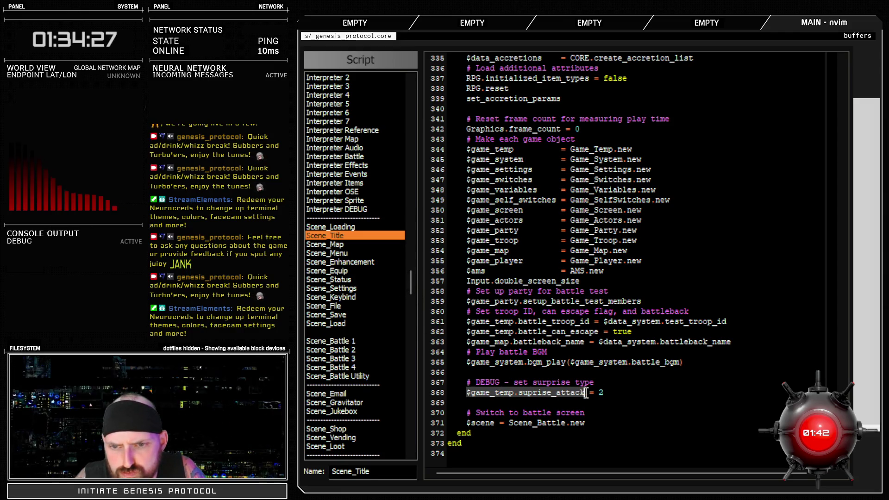
click(366, 237)
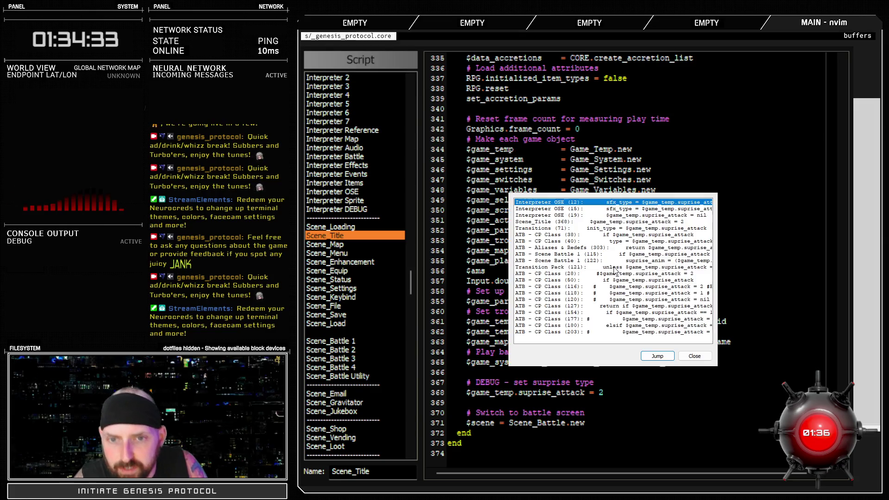
click(634, 236)
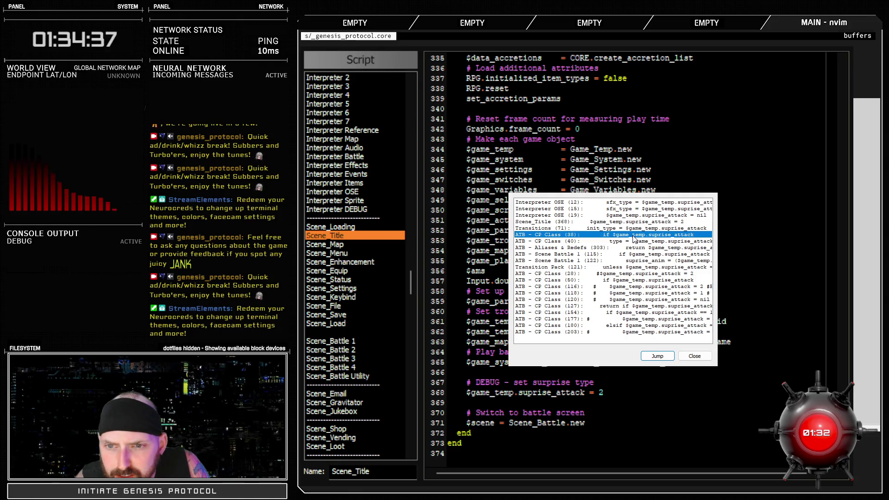
double_click(633, 236)
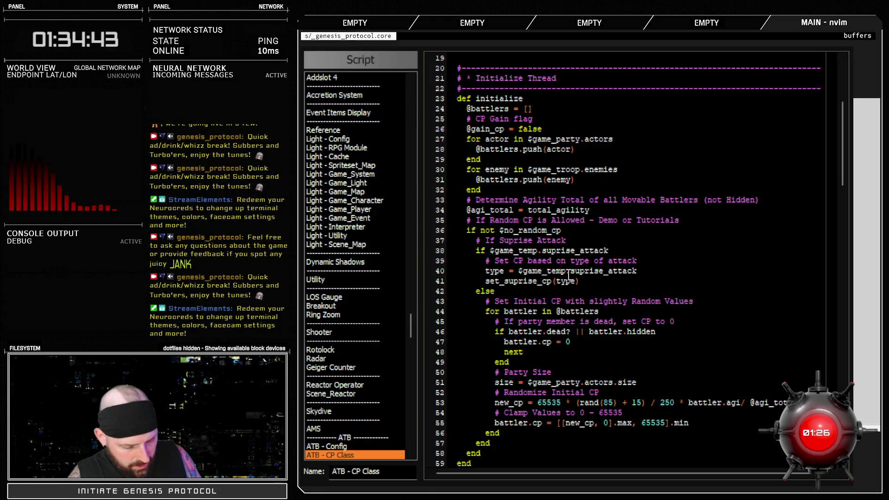
- Trace surprise-attack references through ATB - Aliases & Redefs into ATB - Scene Battle 1
key(ctrl+f)
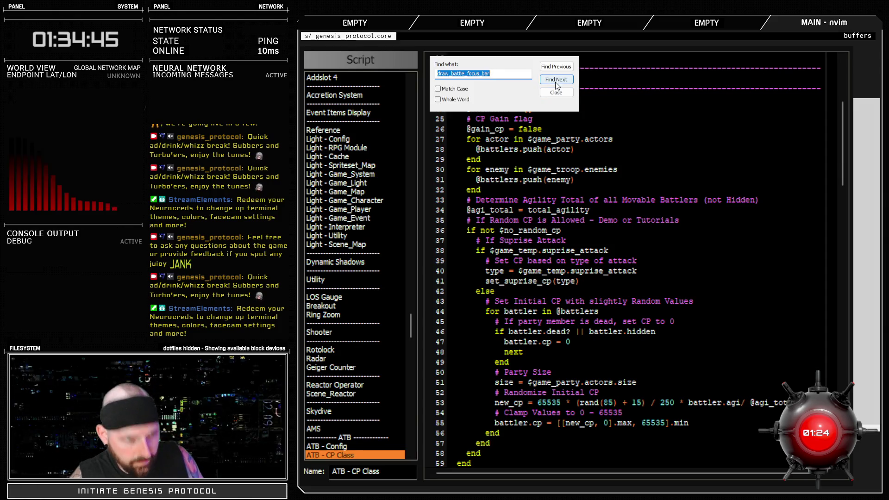
click(565, 85)
click(565, 86)
click(566, 85)
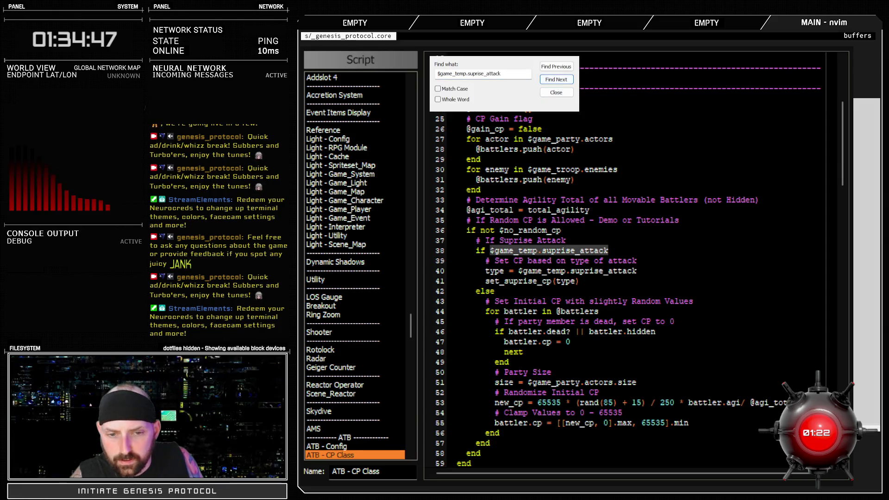
scroll(327, 398, down, 4)
click(349, 360)
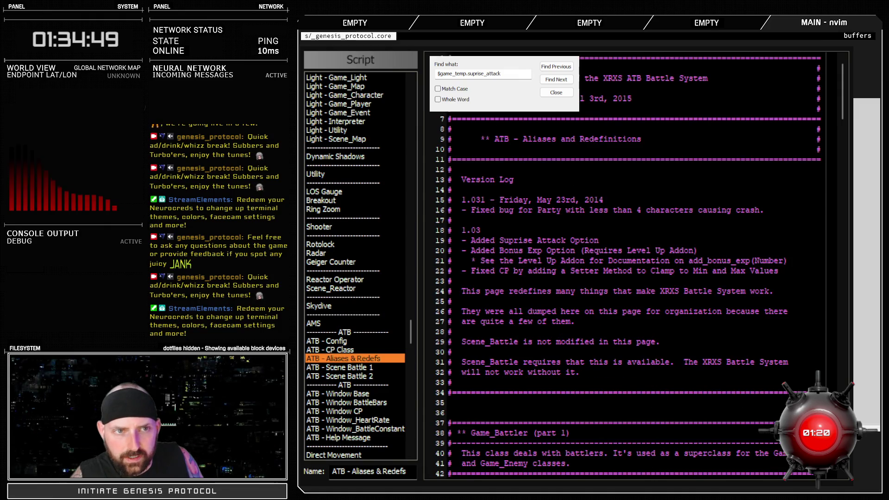
click(569, 82)
scroll(549, 320, down, 1)
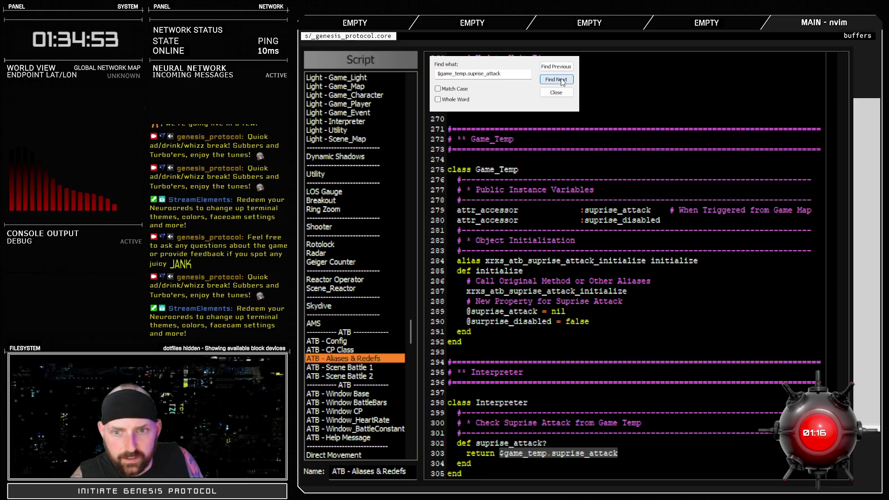
click(362, 369)
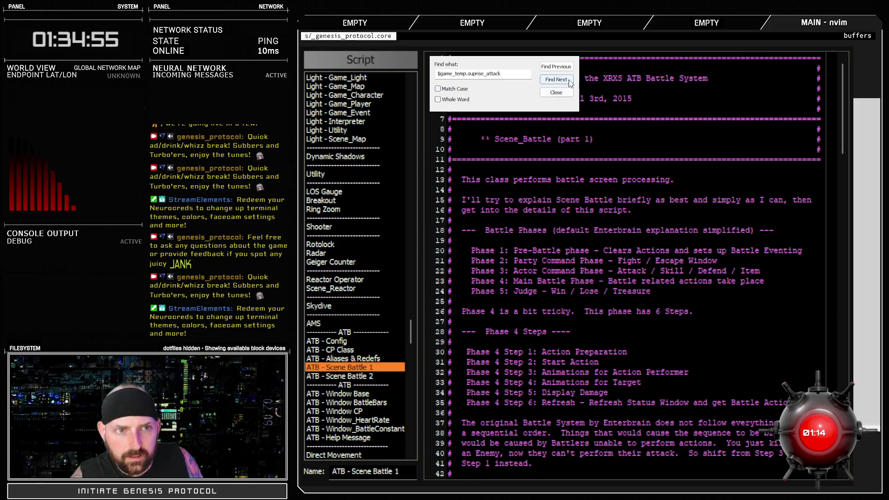
click(569, 80)
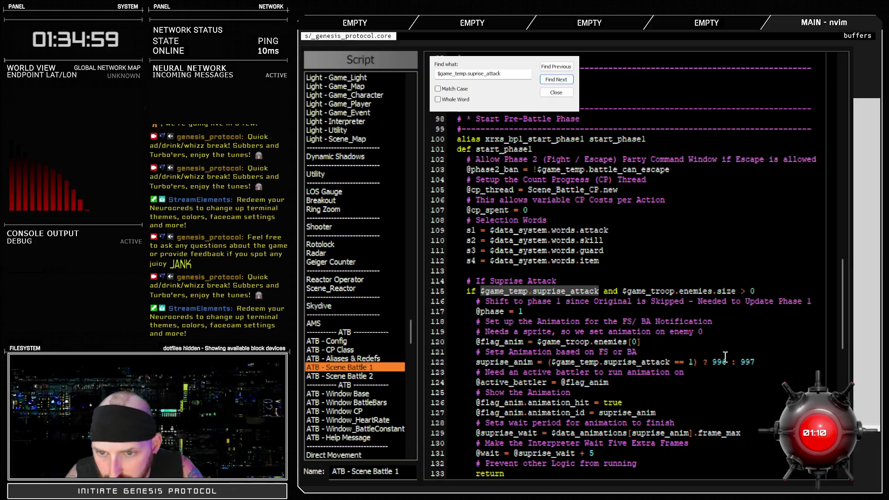
- Change the surprise notification's extra wait from 5 to 10 frames, updating its comment
click(660, 346)
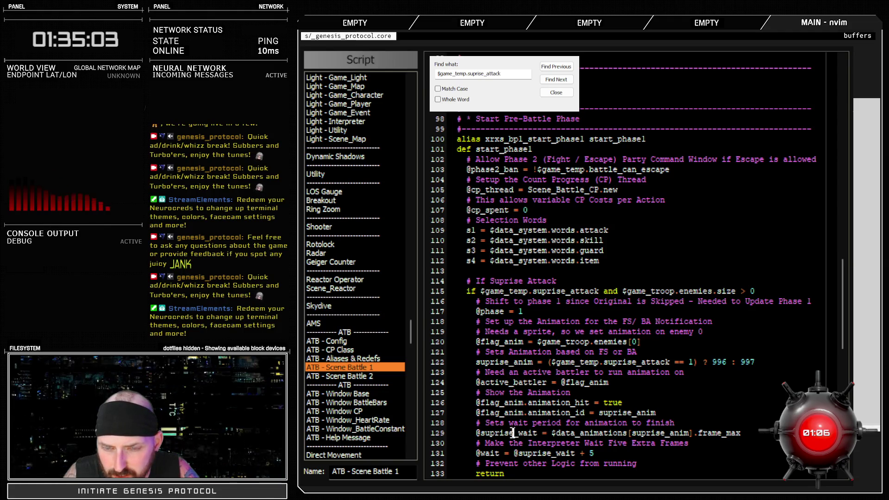
drag(513, 433, 741, 433)
scroll(623, 320, down, 4)
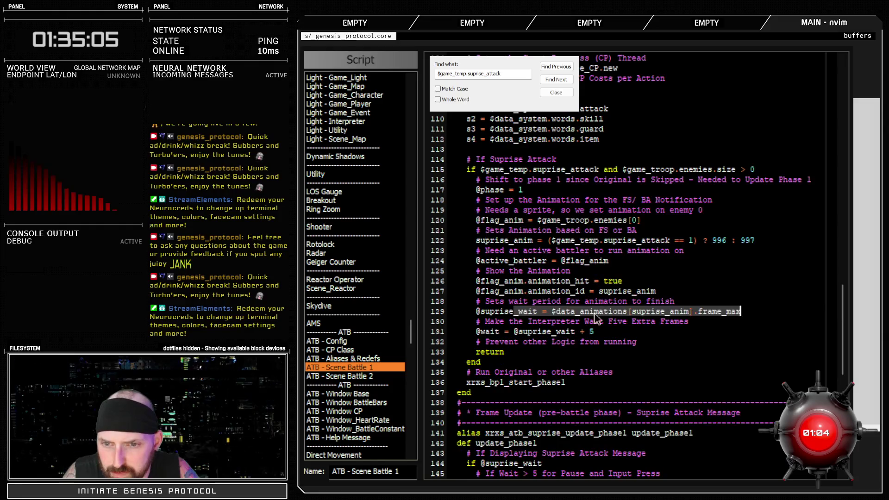
click(622, 335)
text(10)
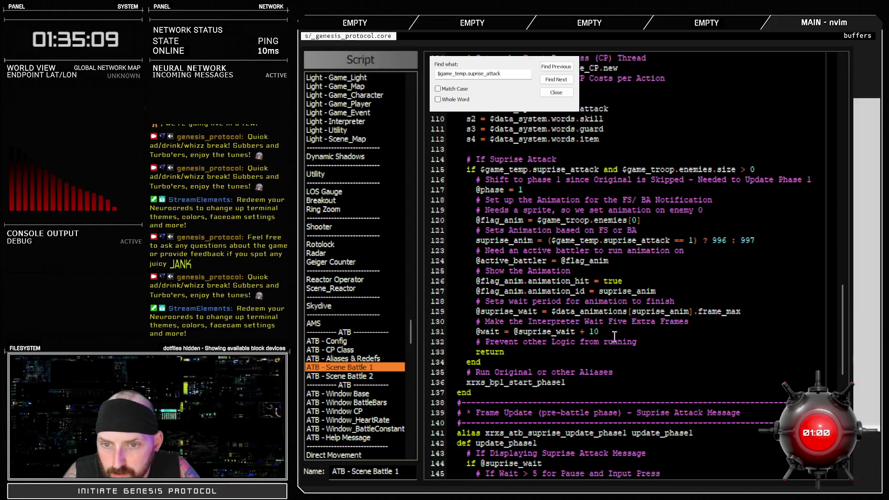
double_click(617, 322)
text(10)
click(684, 321)
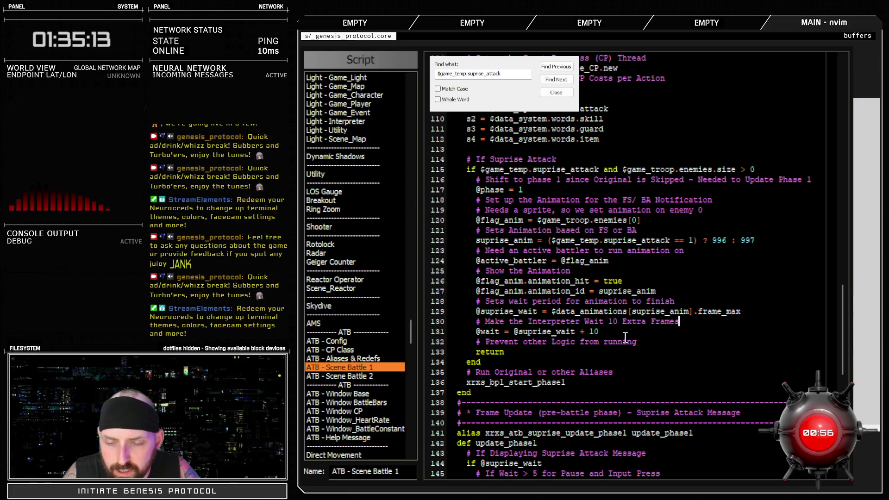
- Check the remaining surprise-attack flag uses, ending in ATB - Scene Battle 2
click(565, 83)
click(565, 83)
click(566, 82)
click(565, 83)
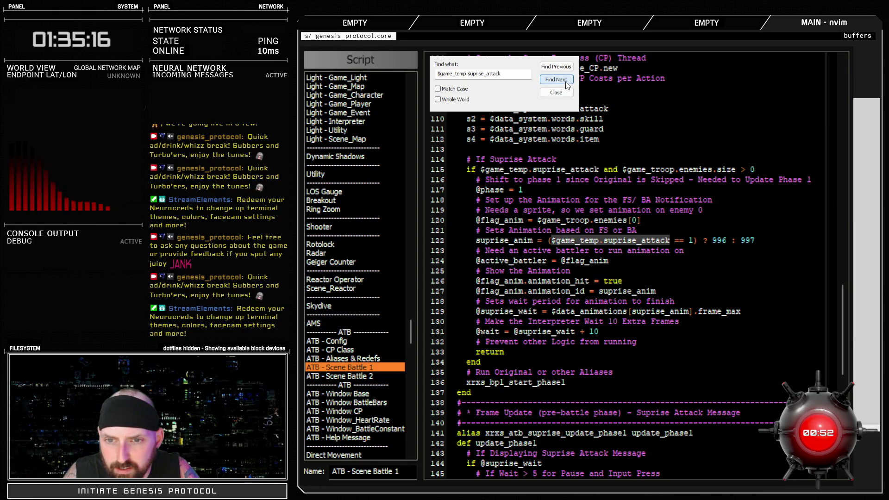
click(361, 376)
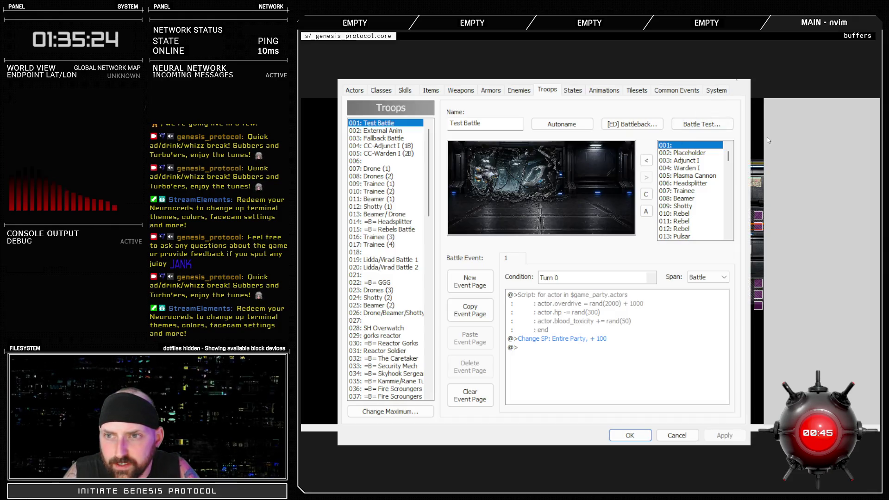
- Close the running test game, open Scene_Title, and start a fresh test play
click(496, 101)
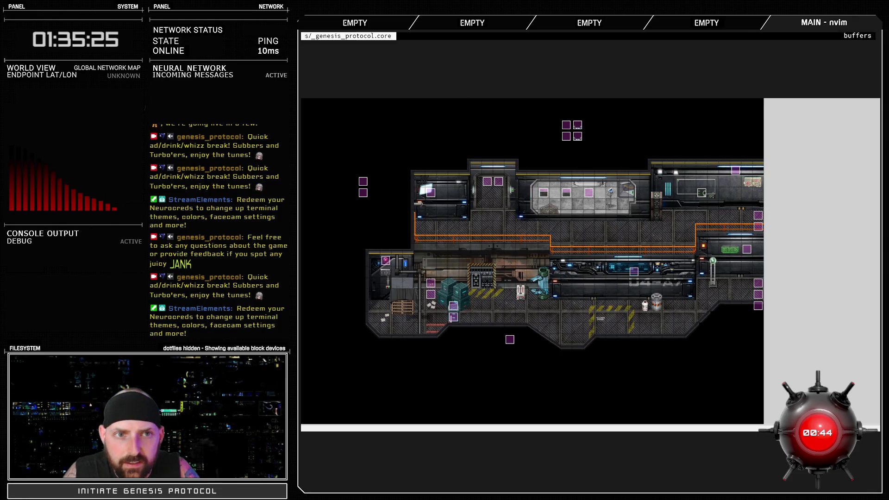
key(alt+F4)
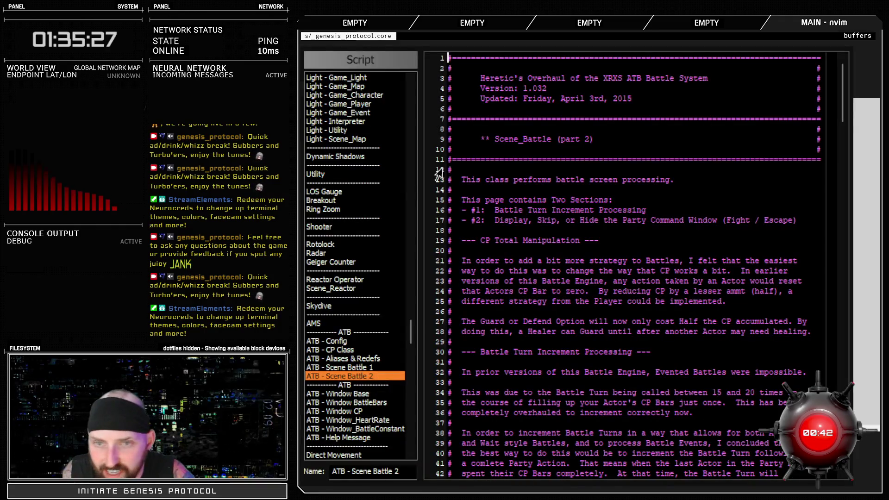
drag(414, 331, 398, 290)
scroll(400, 296, up, 8)
click(343, 271)
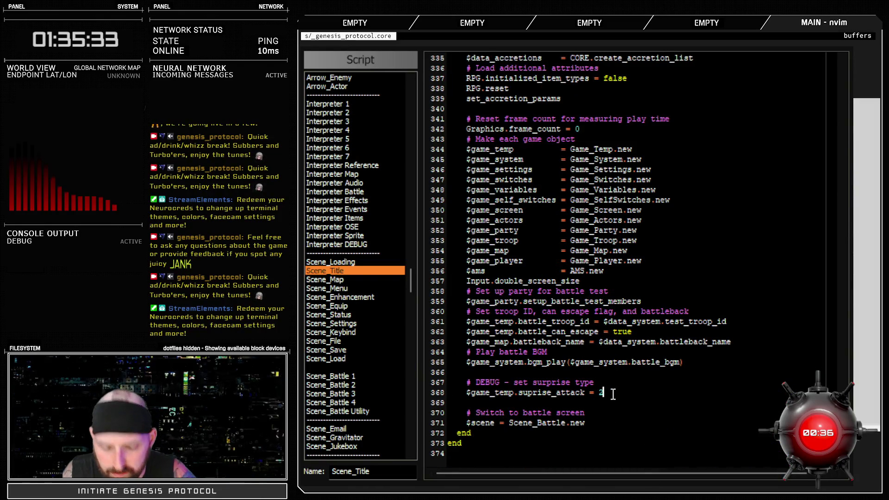
key(F12)
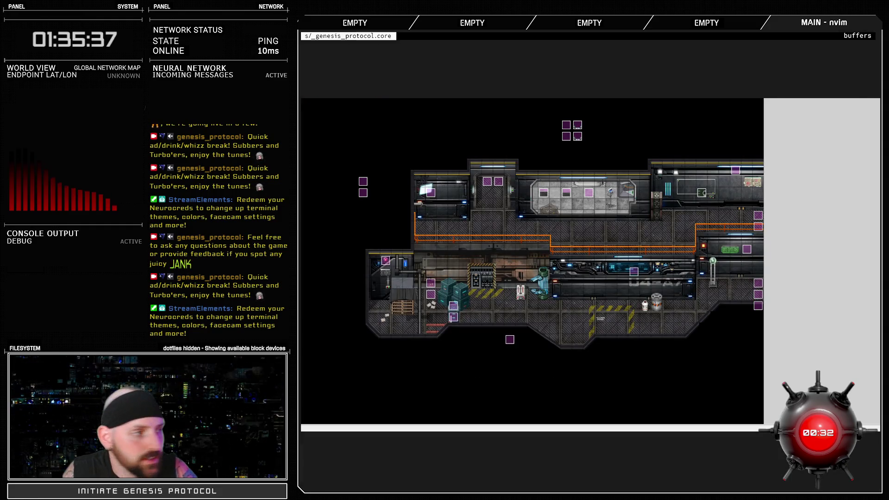
- Start the SADO-BOT test battle and cast the Gigapulse RAGE skill on the first turn
key(alt+F4)
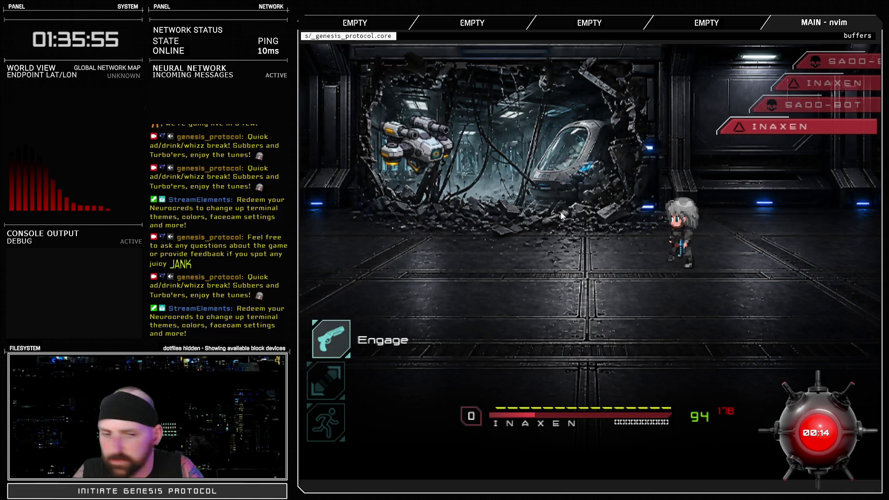
key(Return)
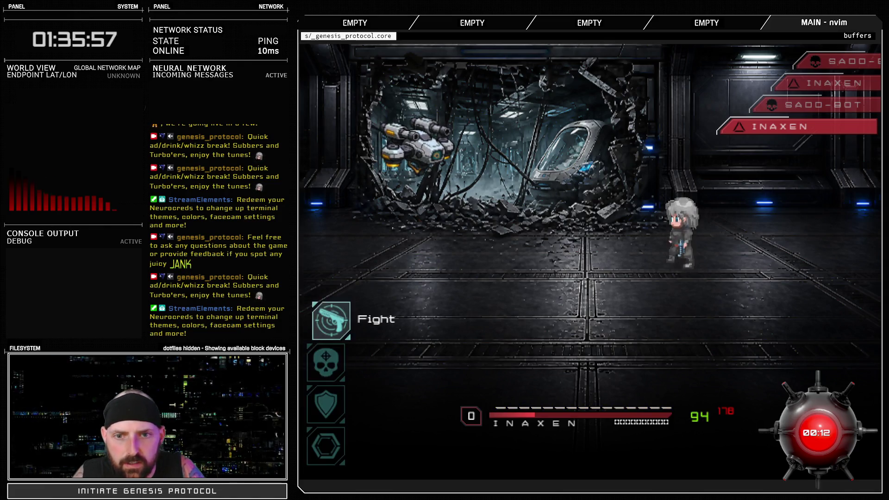
key(Down)
key(Return)
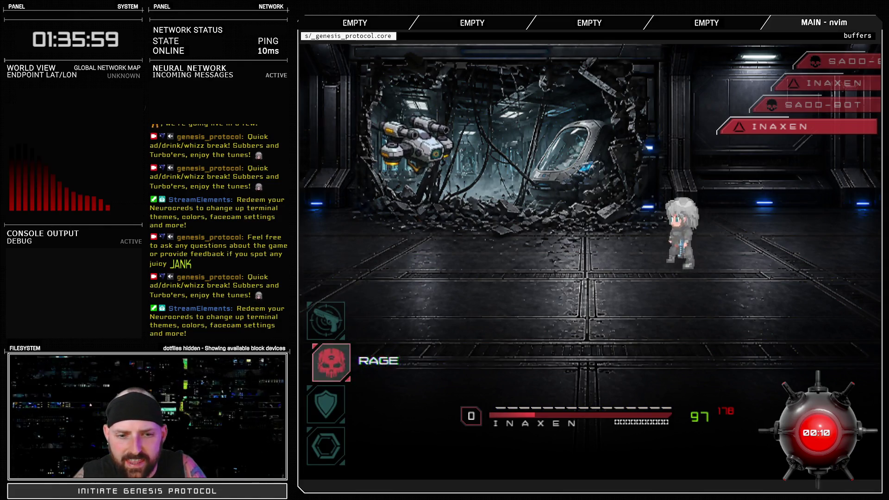
key(Return)
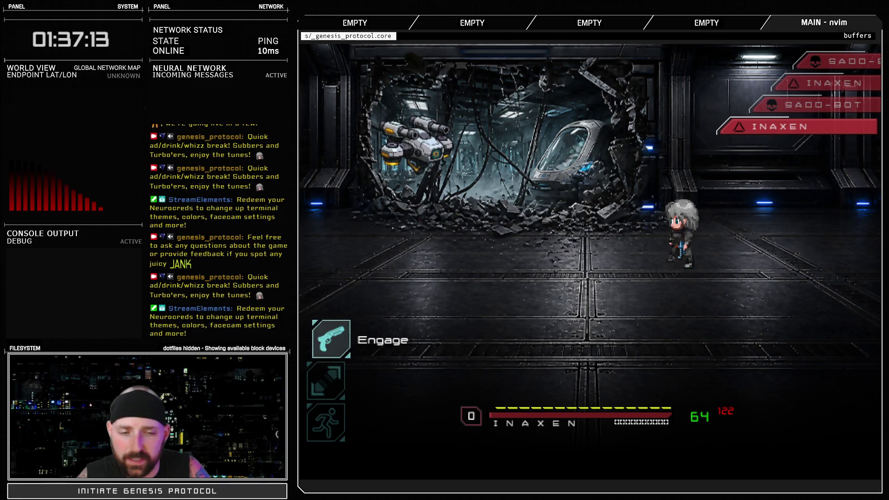
- Defend for the next turns and continue the battle
key(Return)
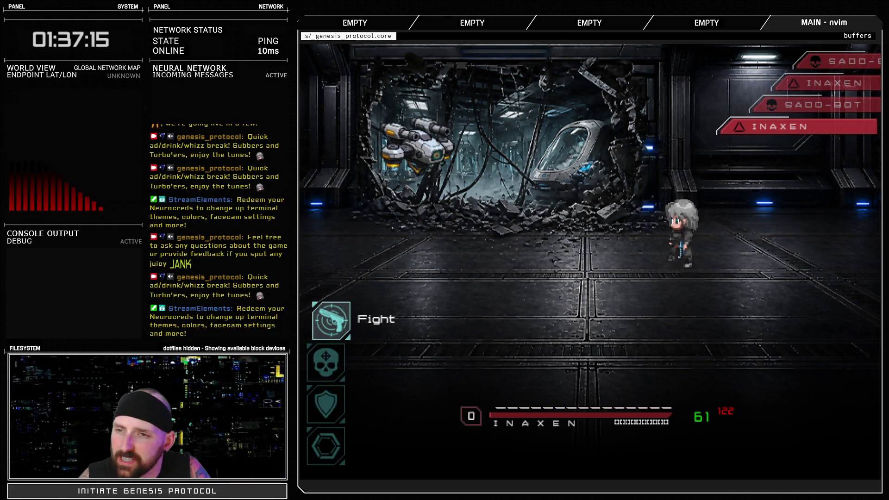
key(Down)
key(Down)
key(Return)
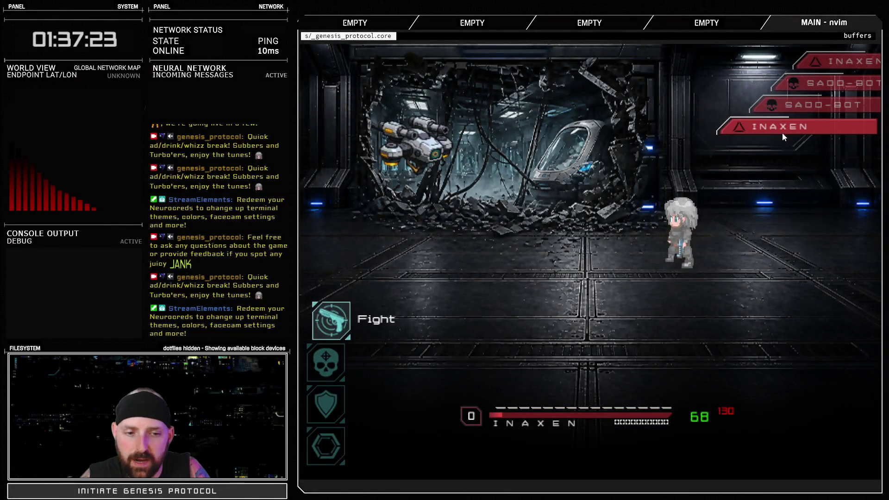
key(Down)
key(Down)
key(Return)
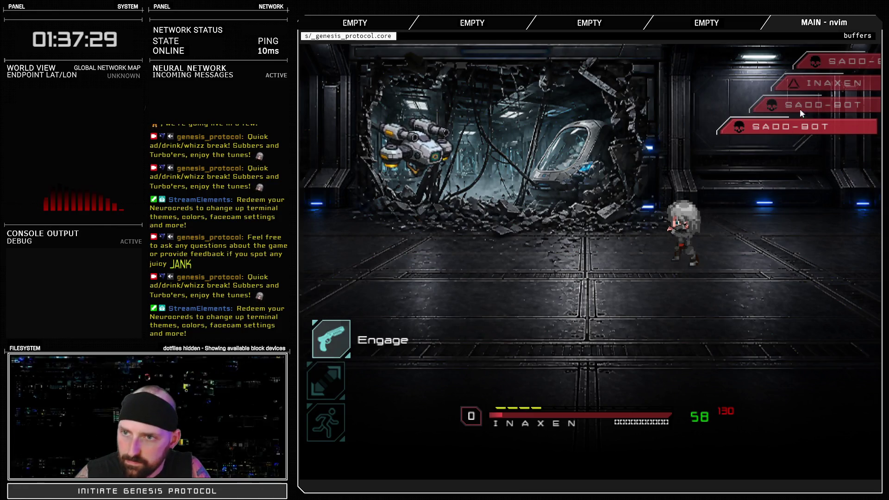
key(Return)
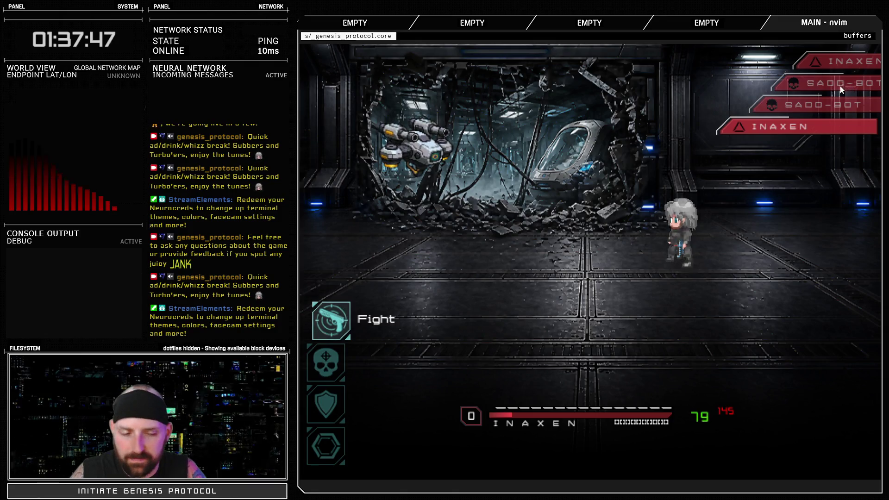
- Use a RAGE skill to finish, end the battle test, and close the database
key(Down)
key(Return)
key(Return)
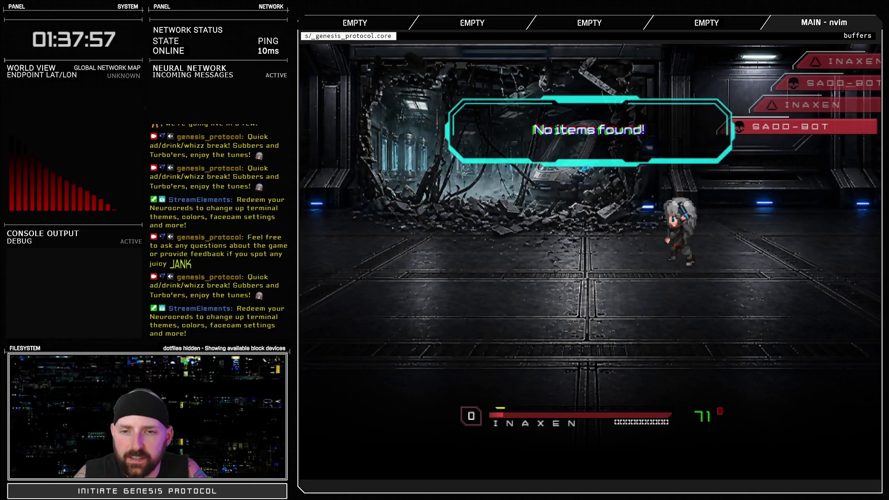
key(alt+F4)
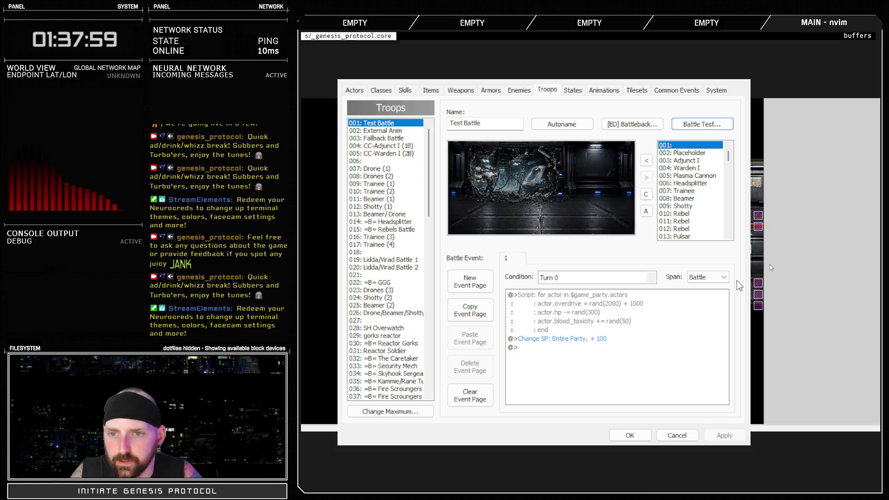
click(637, 434)
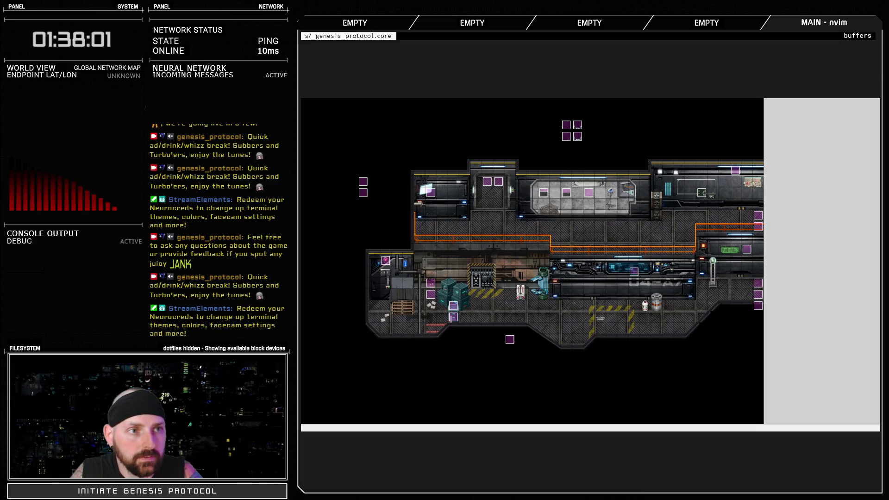
- Delete the resolved back attack/first strike note from the game feedback notes
key(alt+Tab)
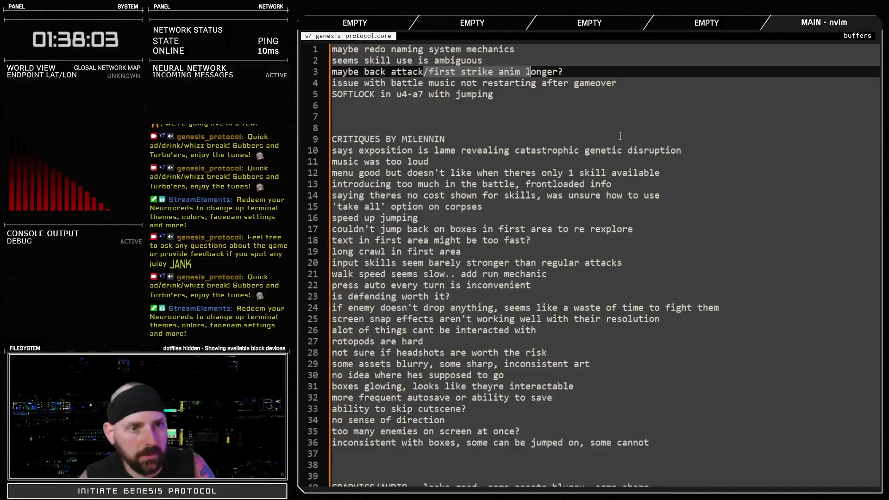
click(390, 74)
drag(563, 72, 319, 73)
key(d)
- Add a changelog entry about the first strike battle indicator being slightly longer for readability
key(ctrl+6)
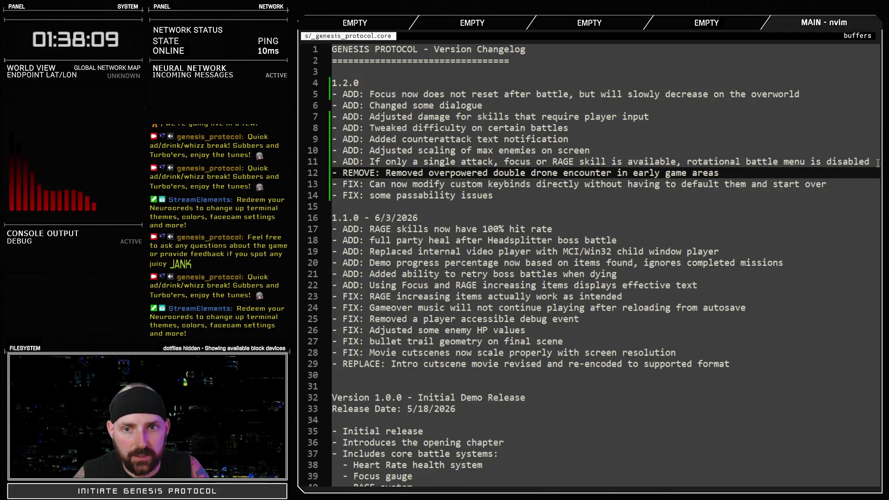
text(O-)
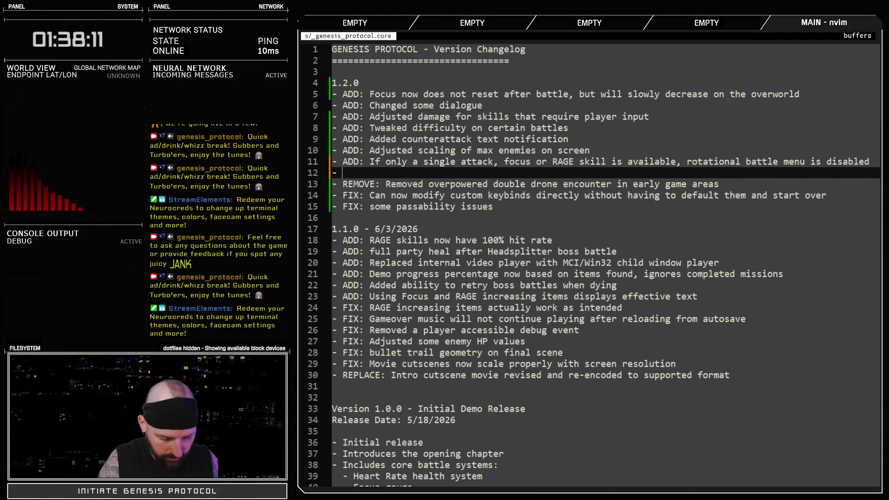
text( ADD)
text( first strike)
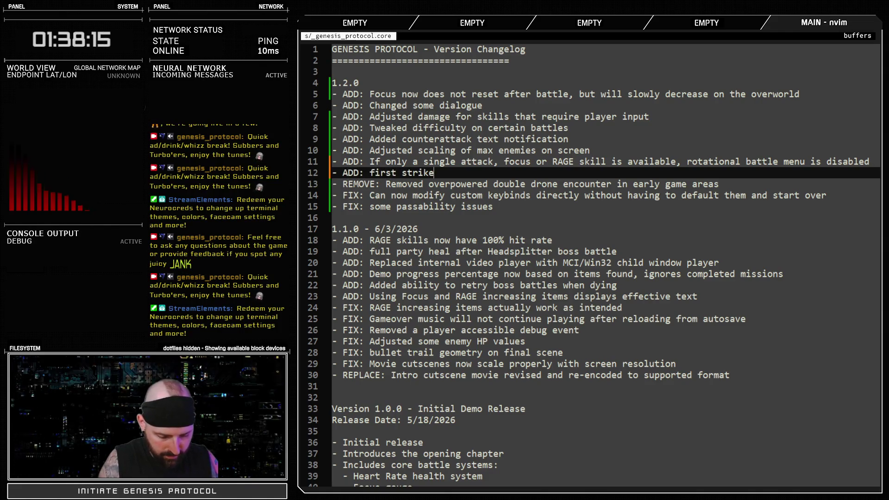
text(/back att)
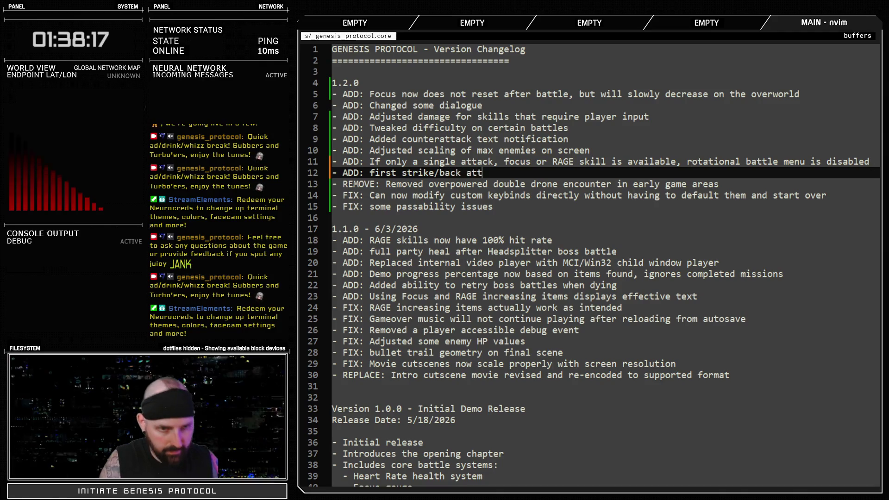
text(ack i)
text(ba)
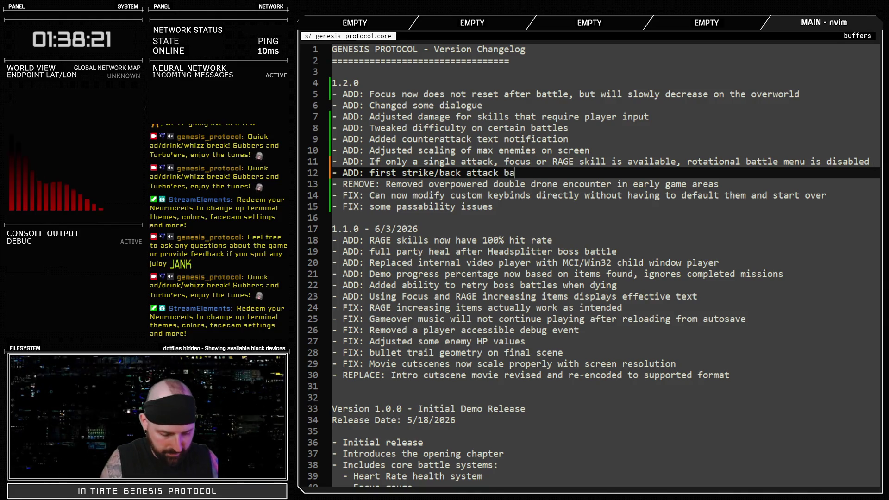
text(ttle indicat)
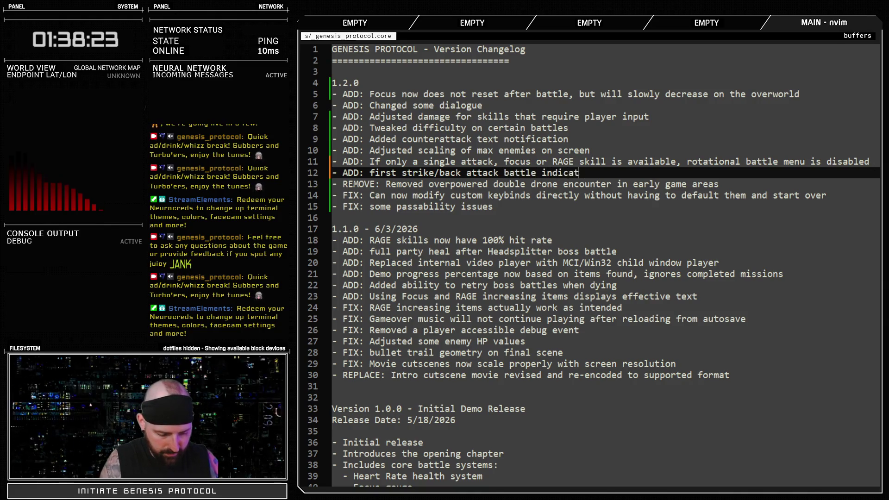
text( la)
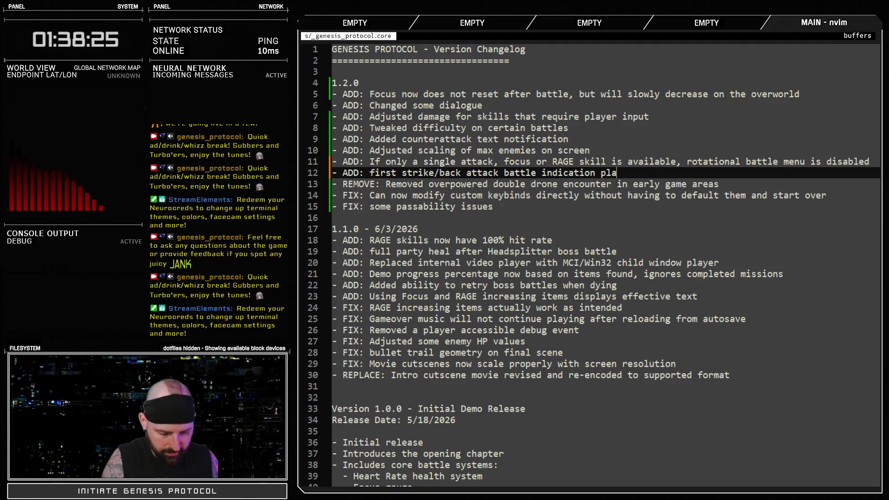
text(ys lon)
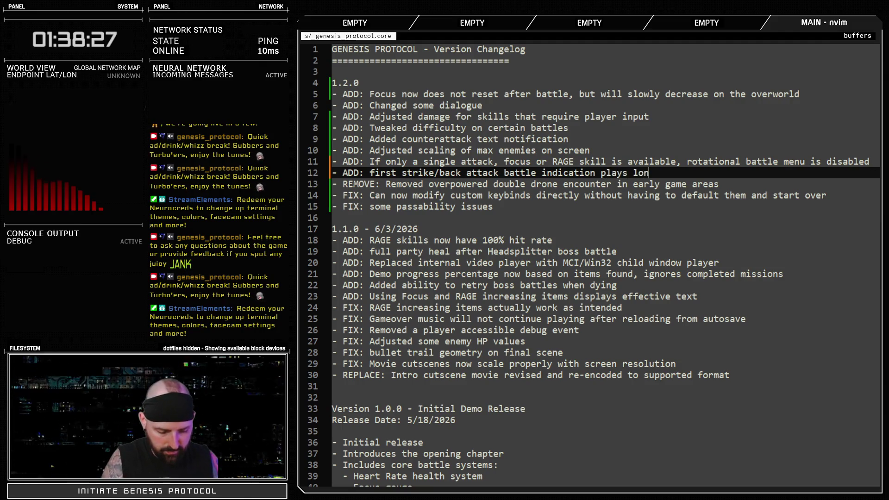
key(BackSpace)
key(BackSpace)
key(BackSpace)
text(is slightly longer for raead)
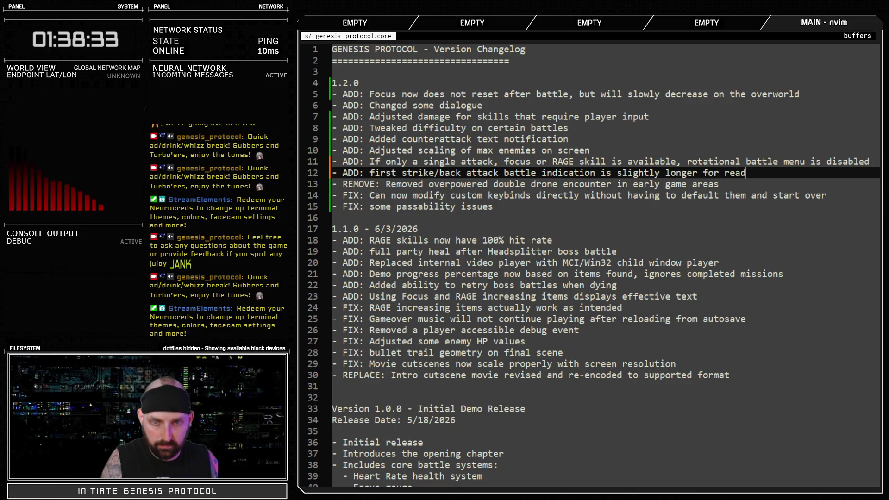
text(ility)
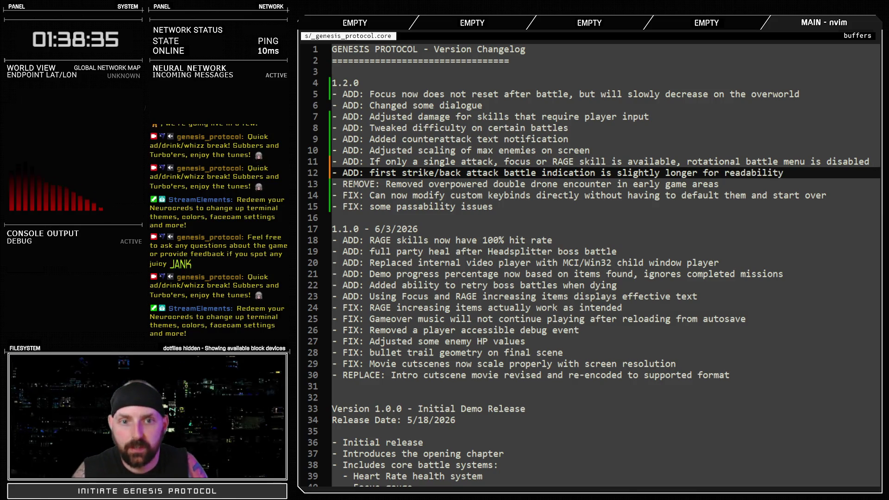
key(Down)
key(Down)
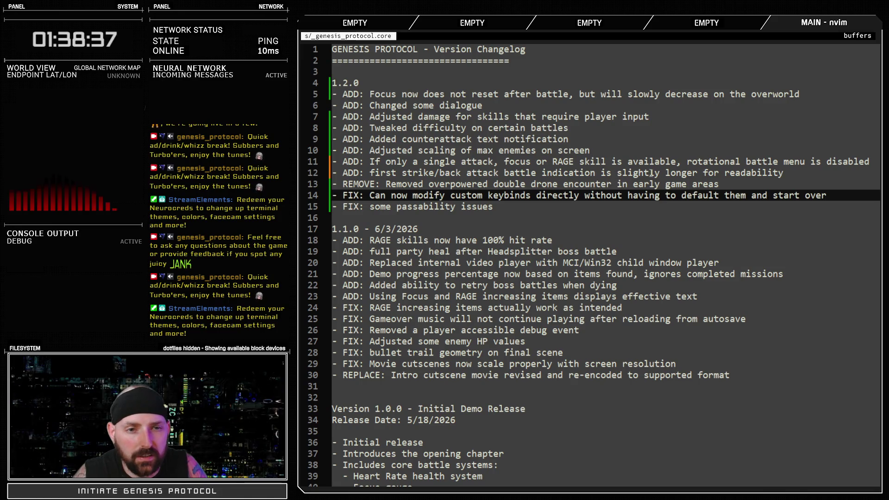
- Reword the entry to say the first strike notification lasts slightly longer
click(564, 173)
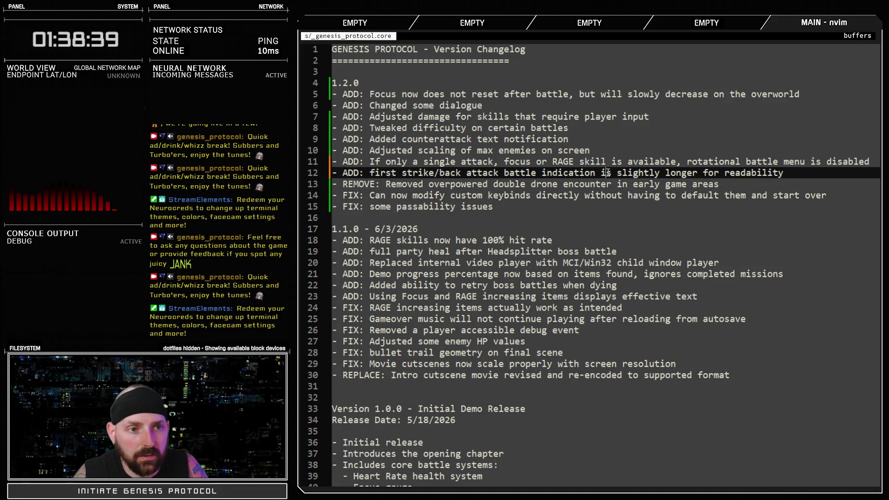
text(animation)
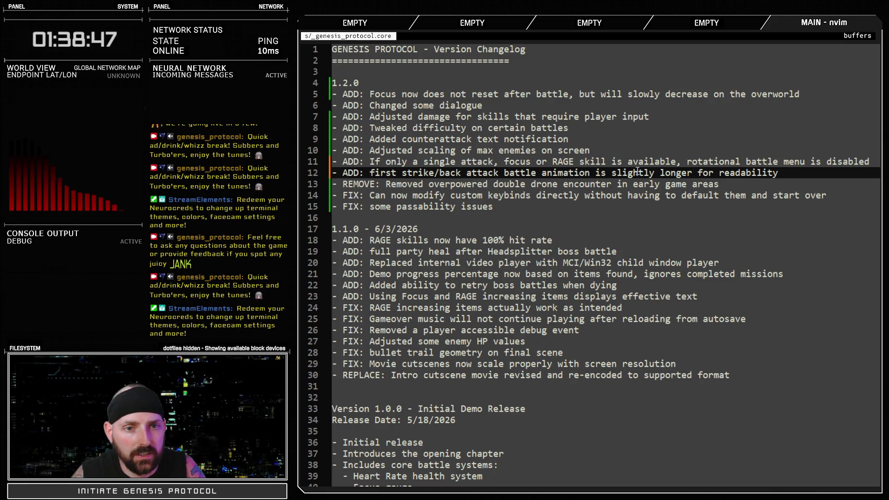
double_click(544, 173)
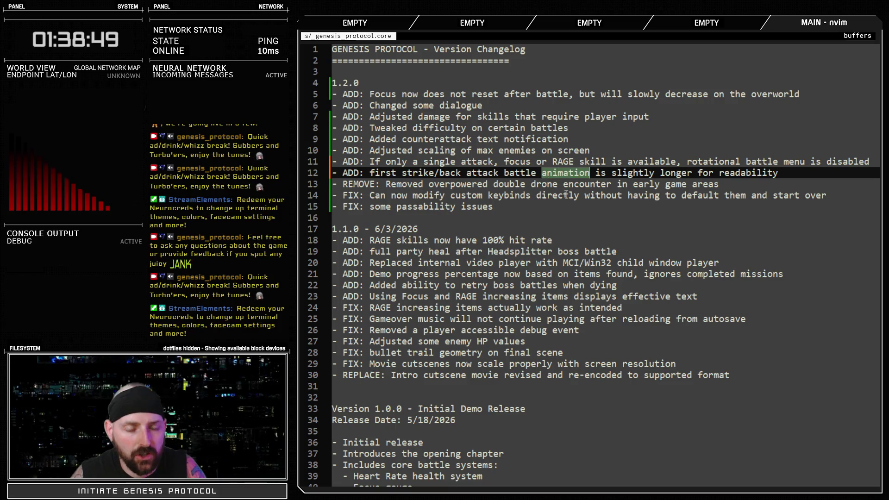
text(notification)
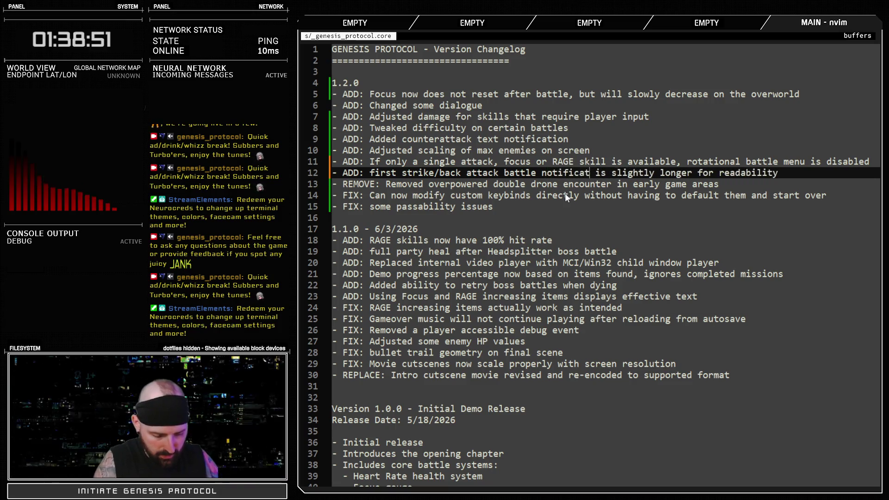
double_click(519, 173)
text(\)
key(BackSpace)
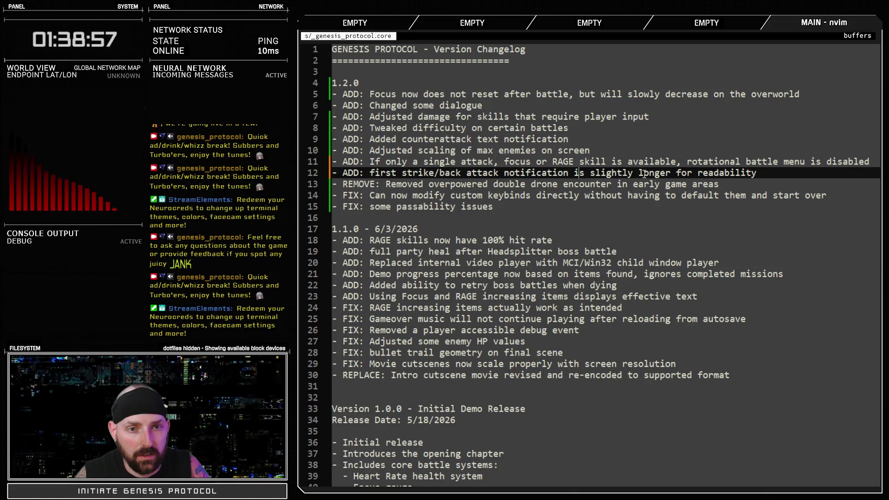
double_click(577, 173)
text(lasts)
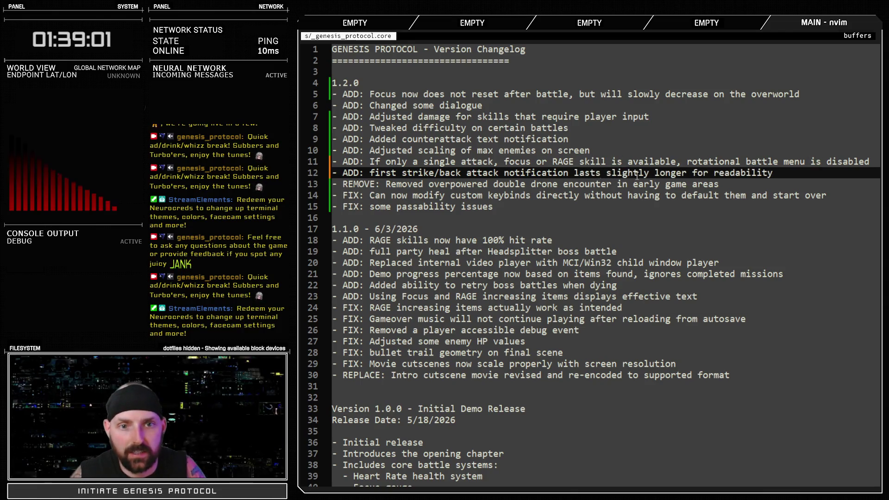
- Replace 'lasts' with 'is on screen' on line 12, then go to the critique notes
click(473, 162)
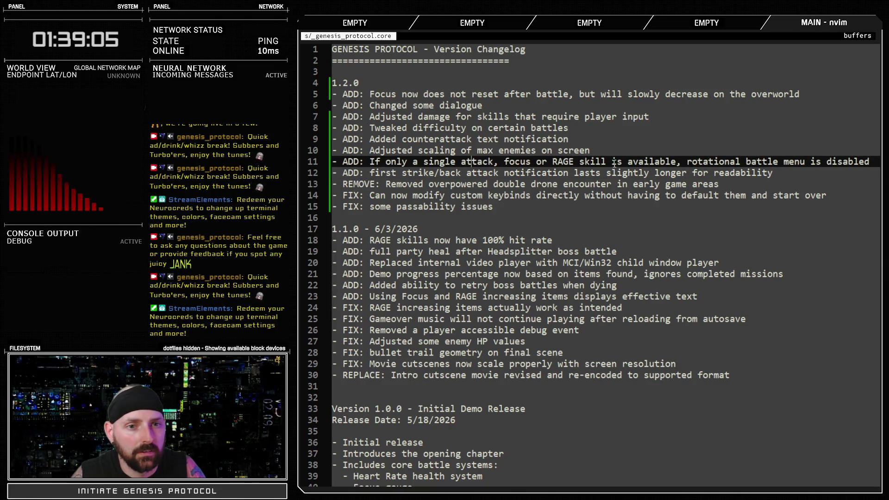
double_click(585, 174)
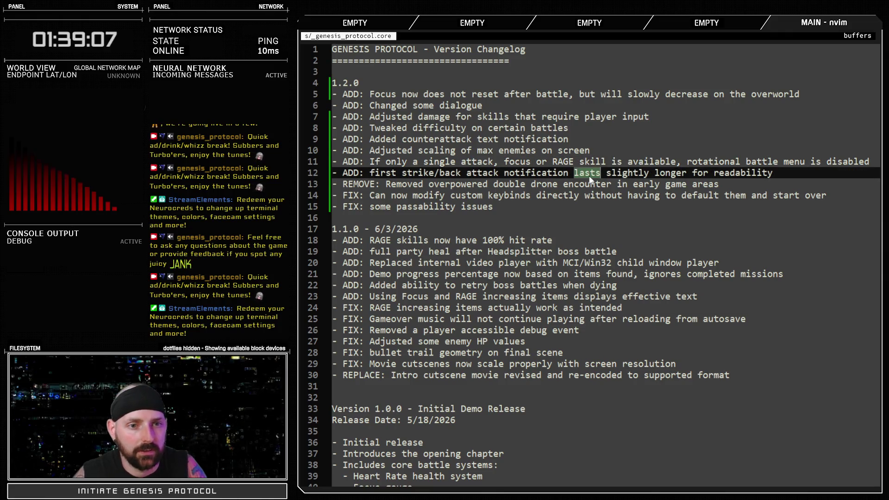
text(is on screen)
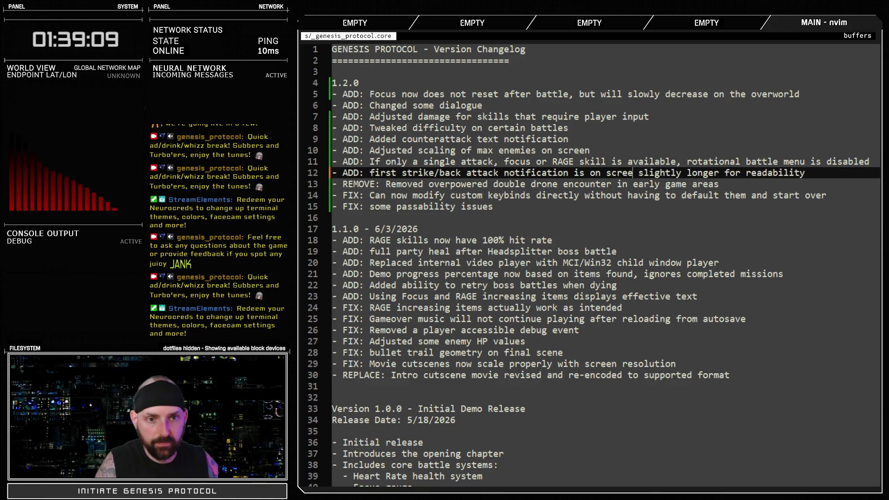
click(392, 149)
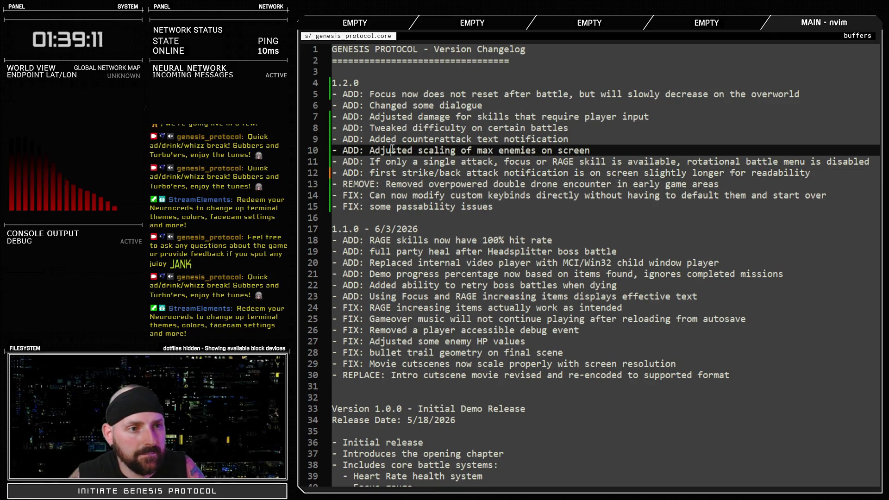
click(617, 173)
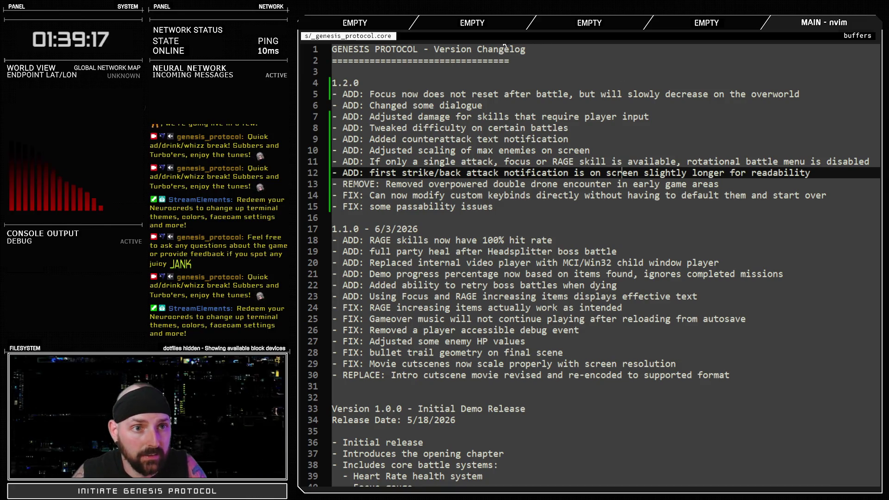
key(Tab)
click(501, 82)
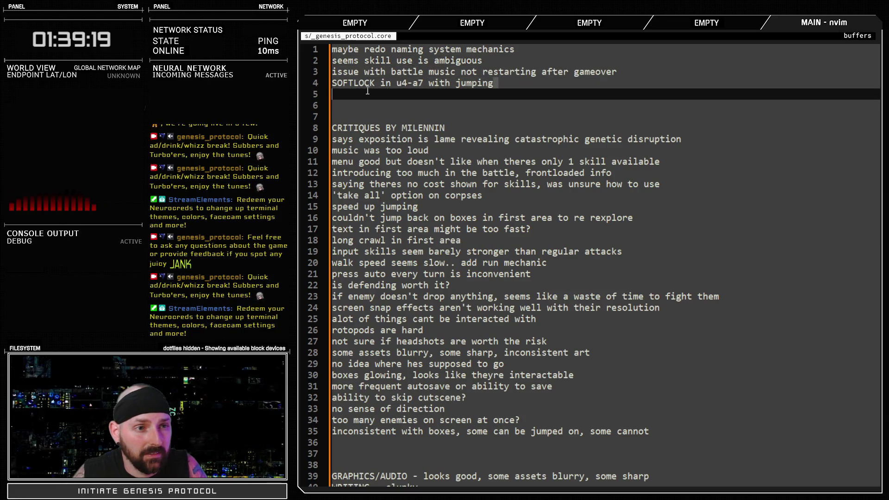
- Append 'tutorial change' to the skill-use note on line 2
click(631, 70)
drag(632, 70, 333, 74)
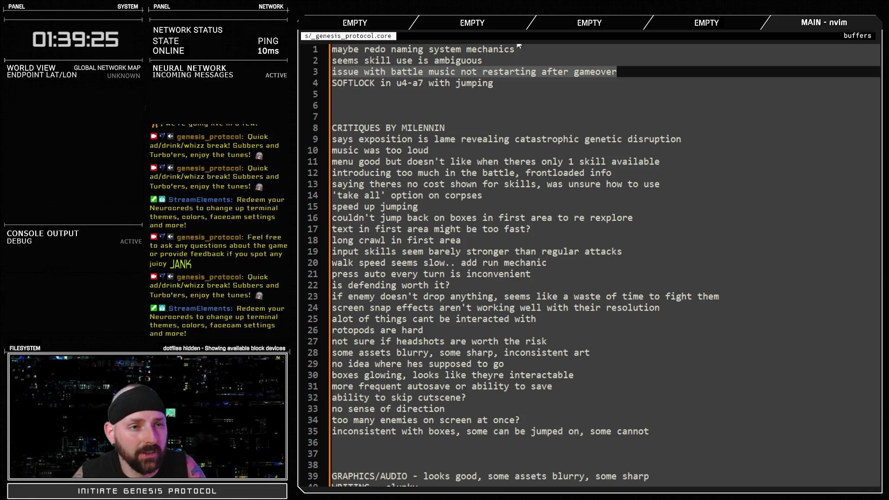
drag(491, 59, 332, 60)
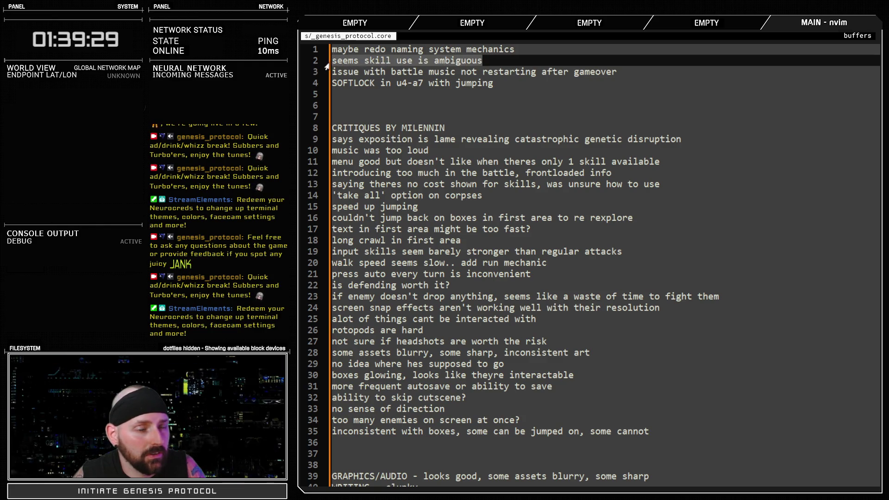
click(490, 60)
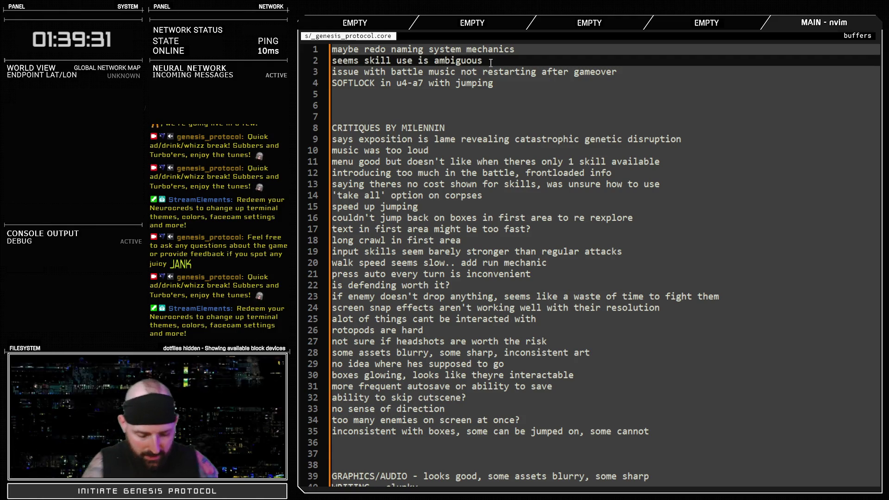
text(-tutorial change)
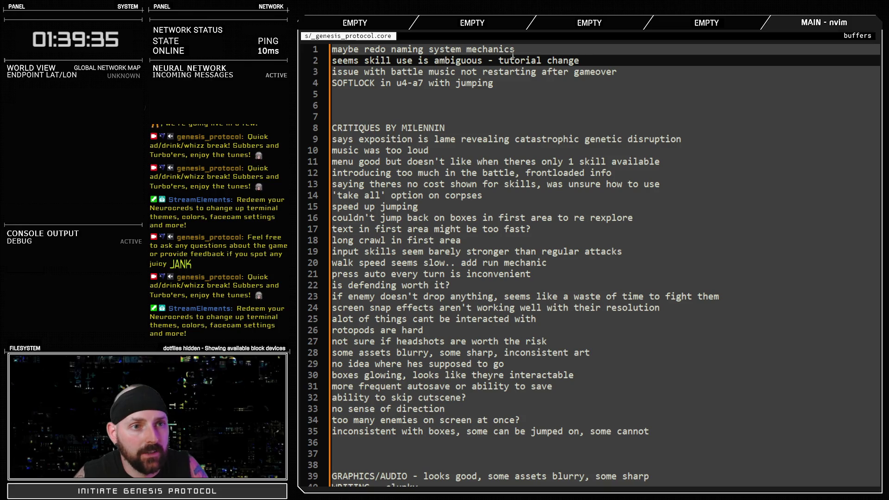
click(536, 49)
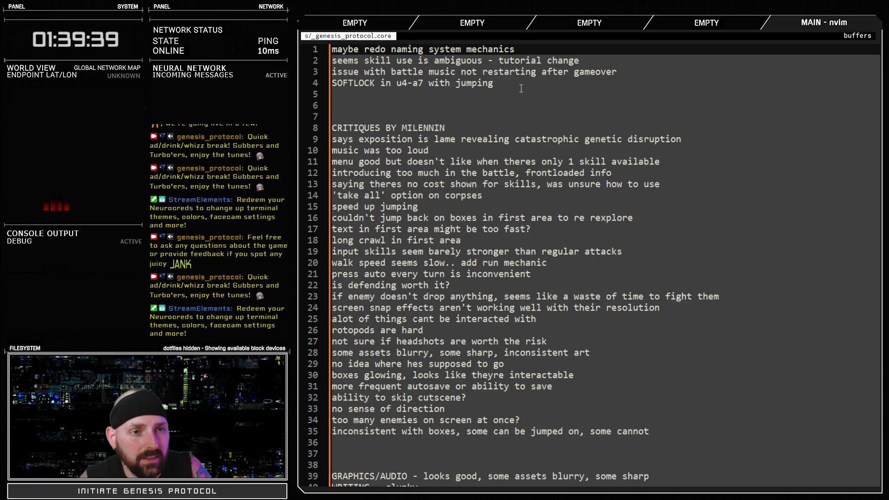
- Remove the blank line below line 4 and return to RPG Maker XP
click(508, 82)
key(Delete)
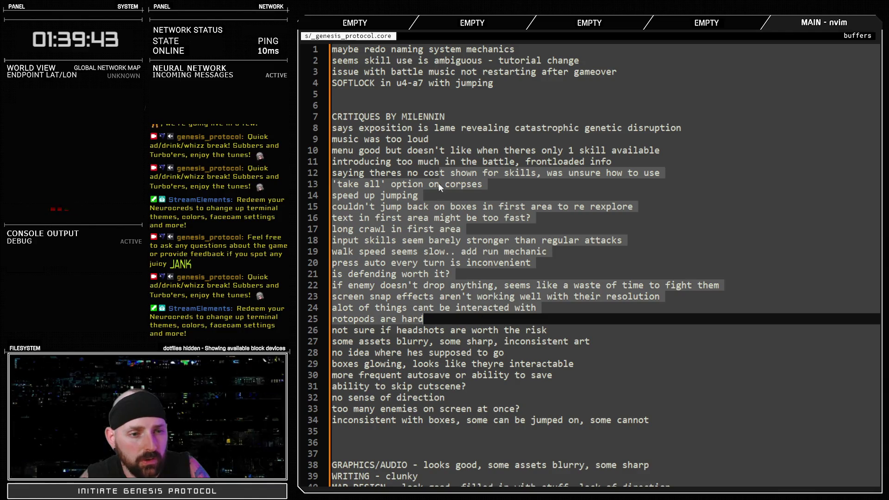
click(437, 139)
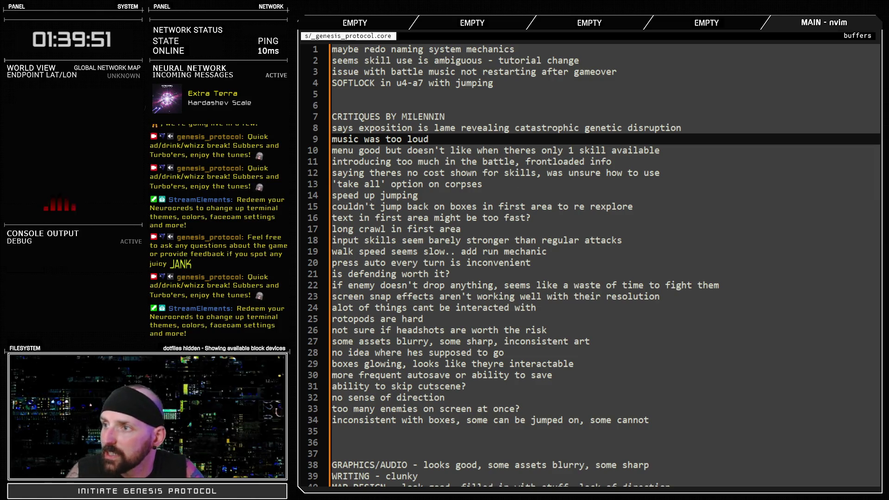
key(alt+Tab)
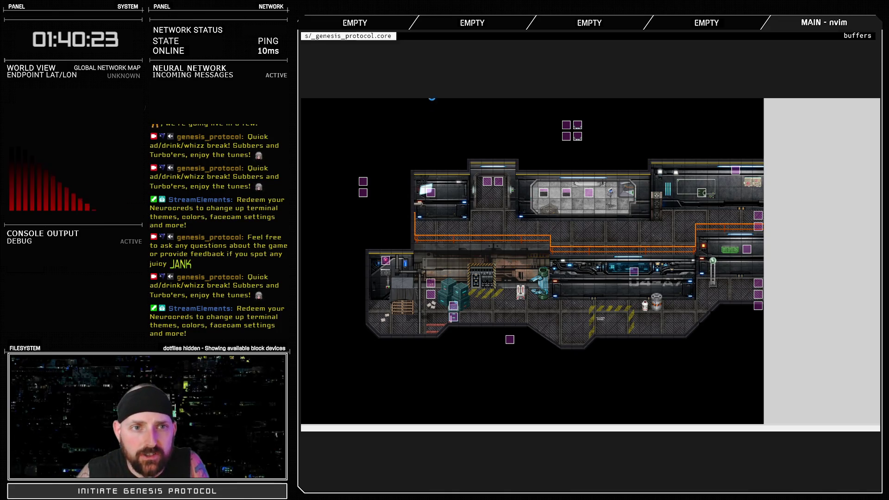
- Change $BTEST from true to false in the Debug script
key(alt+F4)
drag(409, 284, 408, 101)
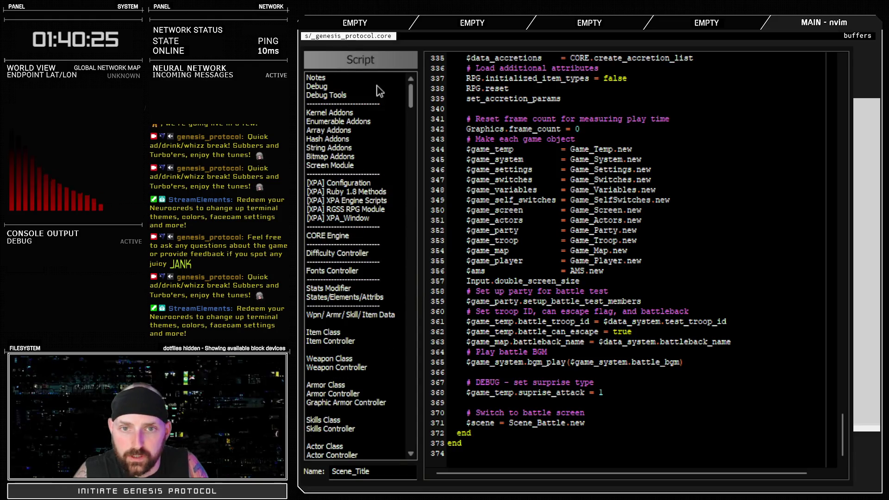
click(320, 86)
double_click(499, 99)
text(false)
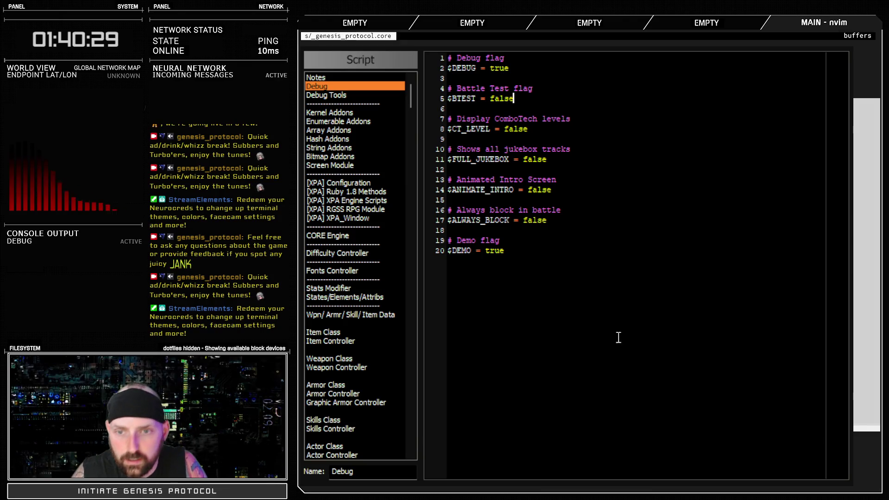
- Playtest the game and continue from save slot 5
key(F12)
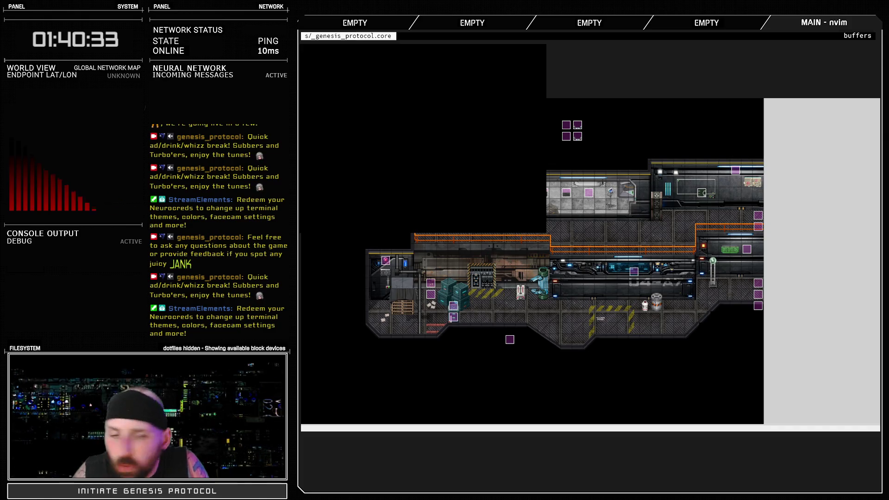
key(Down)
key(Return)
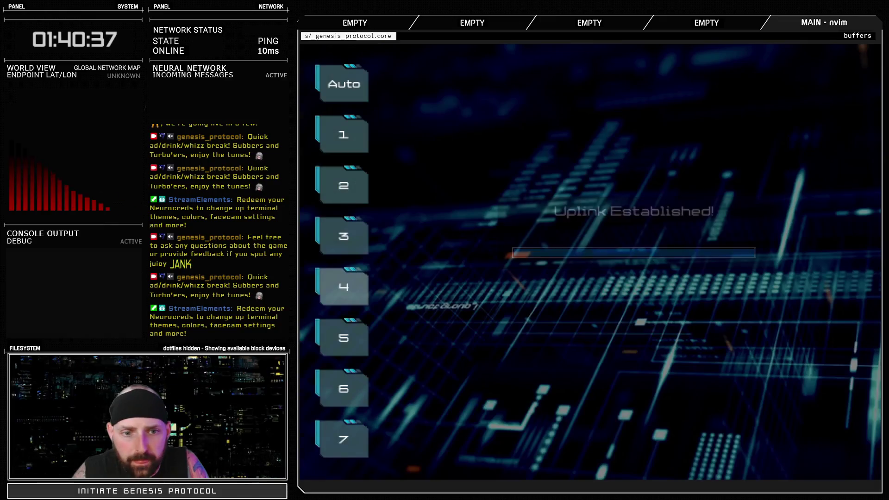
key(Down)
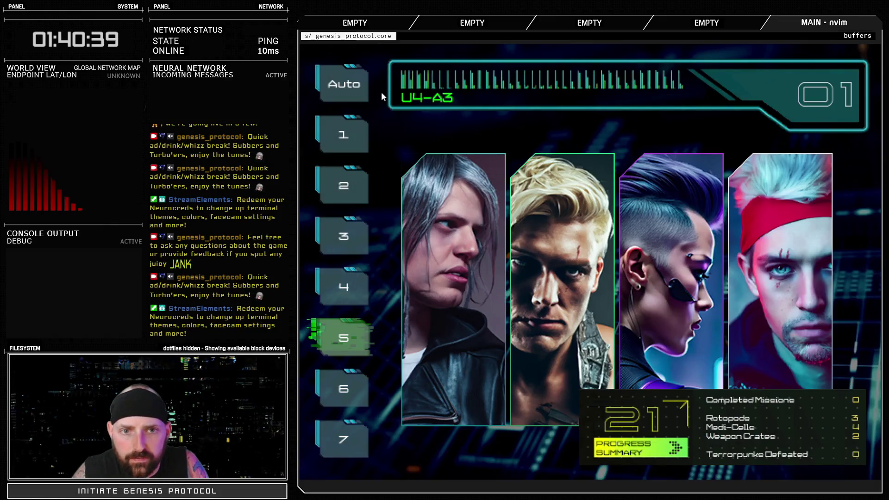
key(Return)
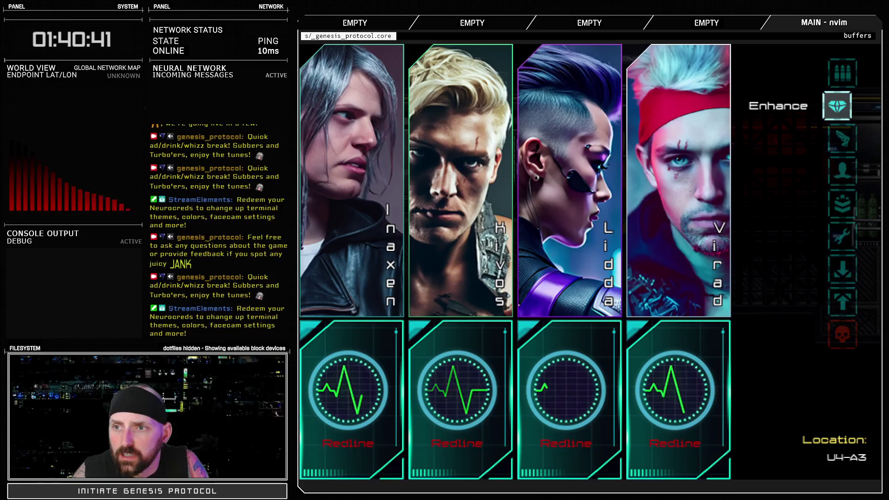
- Inspect Kivos's Cyberarms enhancement options and return to the squad overview
key(Return)
key(Return)
key(Return)
key(Escape)
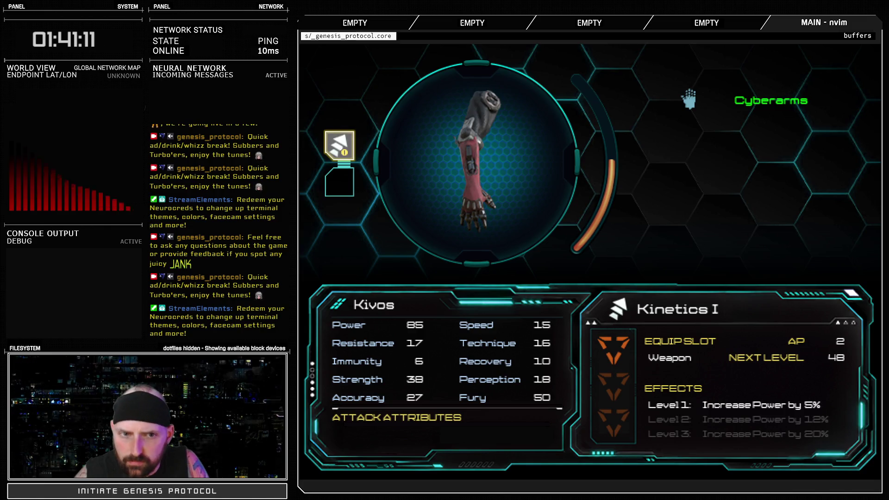
key(Return)
key(Escape)
key(Escape)
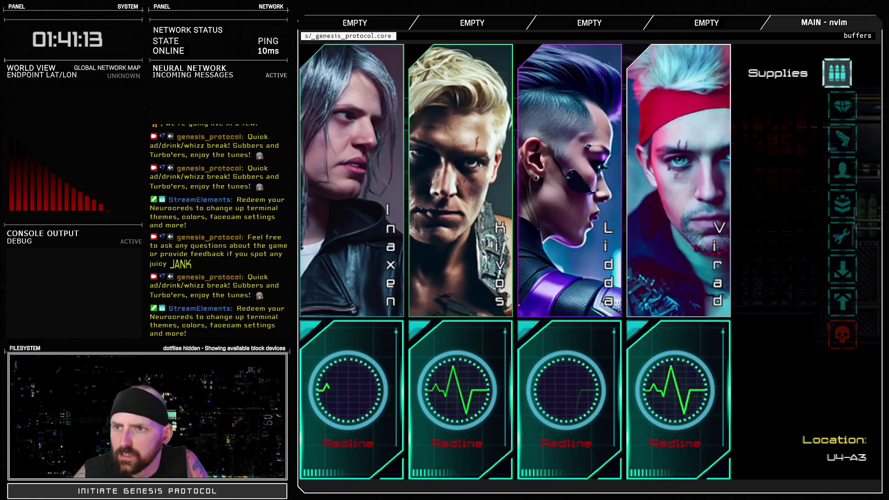